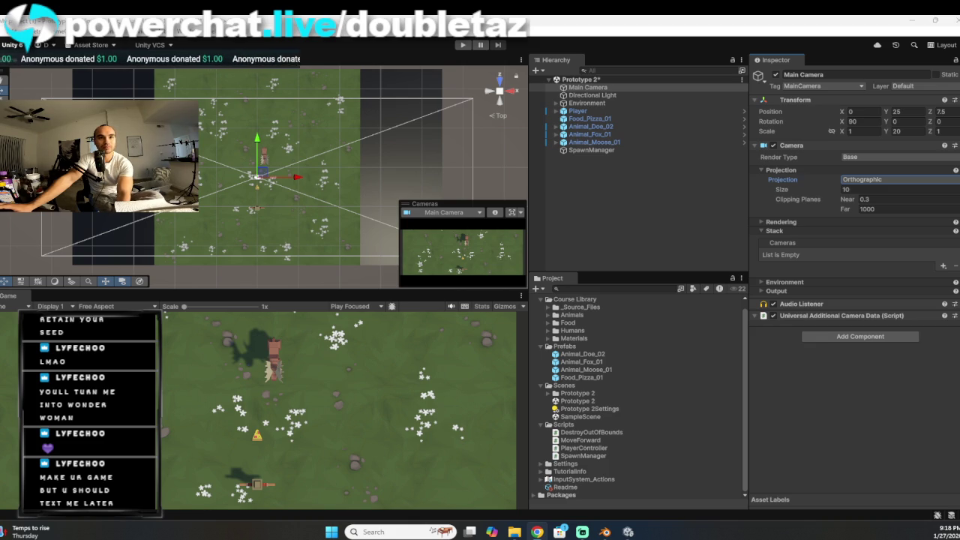
# Step: Save the Prototype 2 scene from the File menu
pyautogui.click(10, 30)
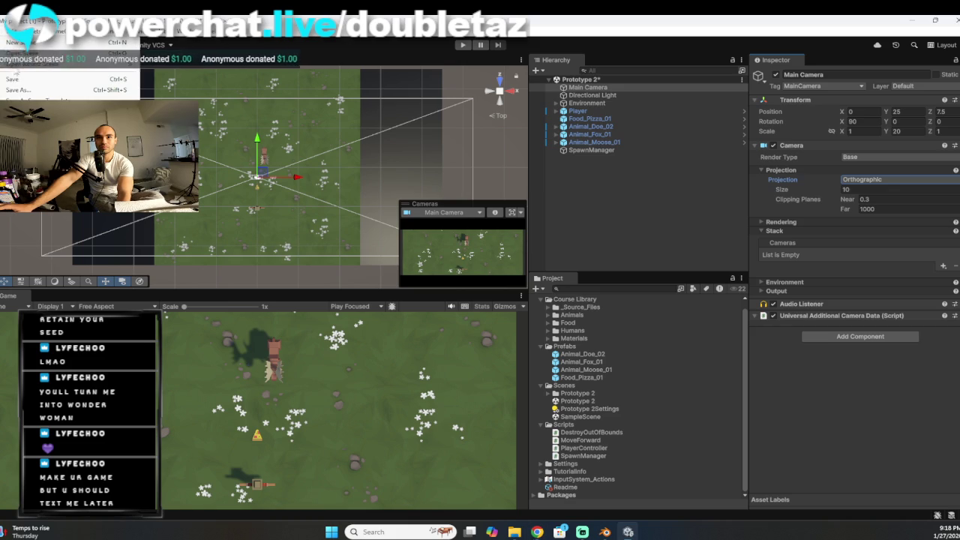
pyautogui.click(22, 84)
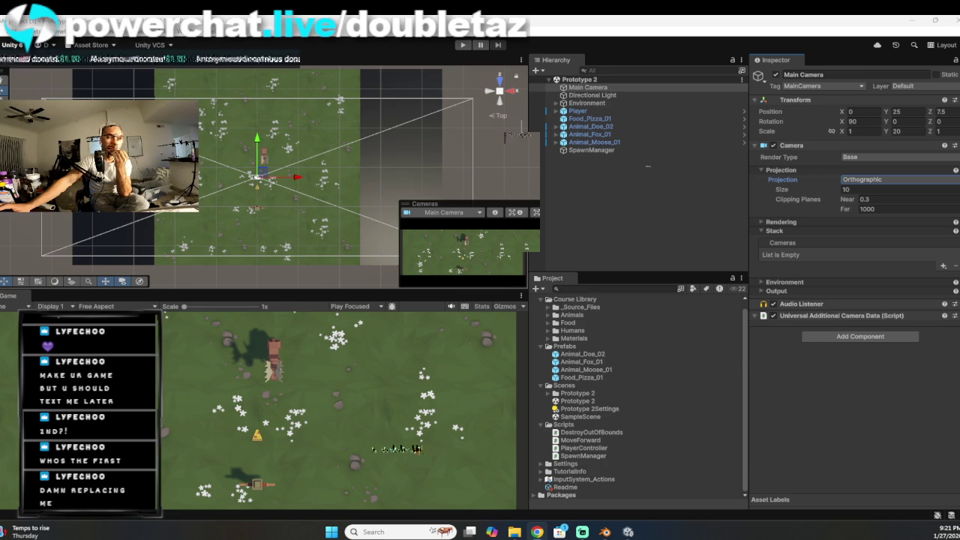
# Step: Turn SpawnRandomAnimal into an empty SpawnRandomAnimal() { } method, then maximize the editor window
pyautogui.write('l;')
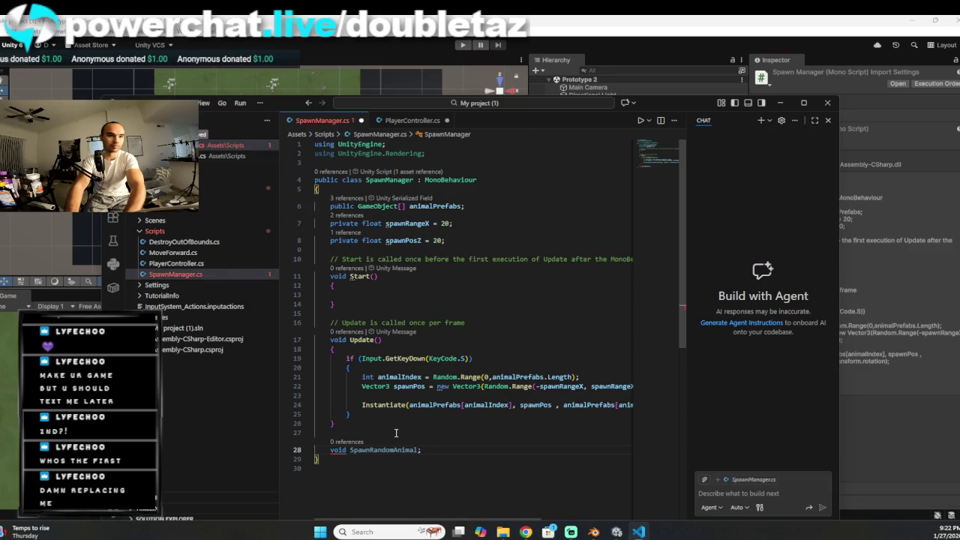
pyautogui.press('BackSpace')
pyautogui.write('();')
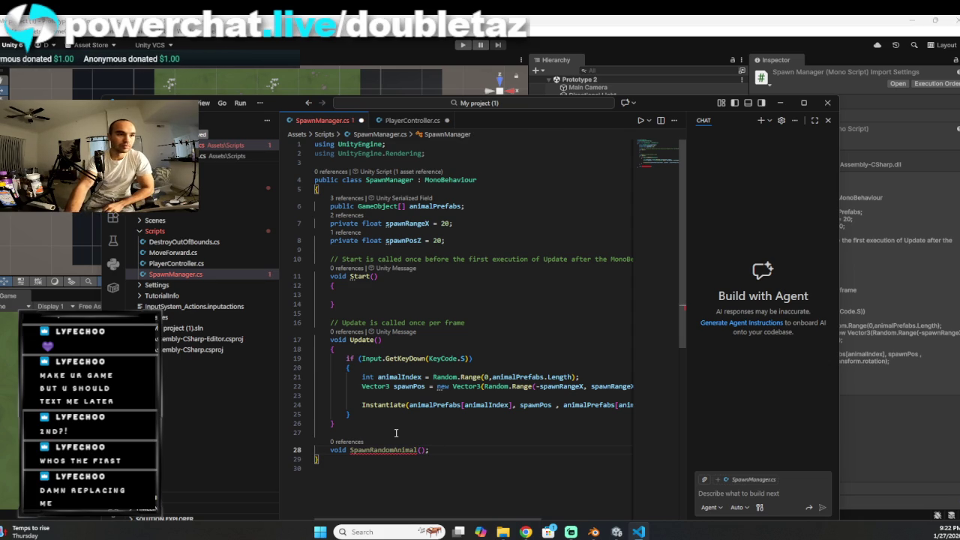
pyautogui.press('BackSpace')
pyautogui.write('{')
pyautogui.press('Return')
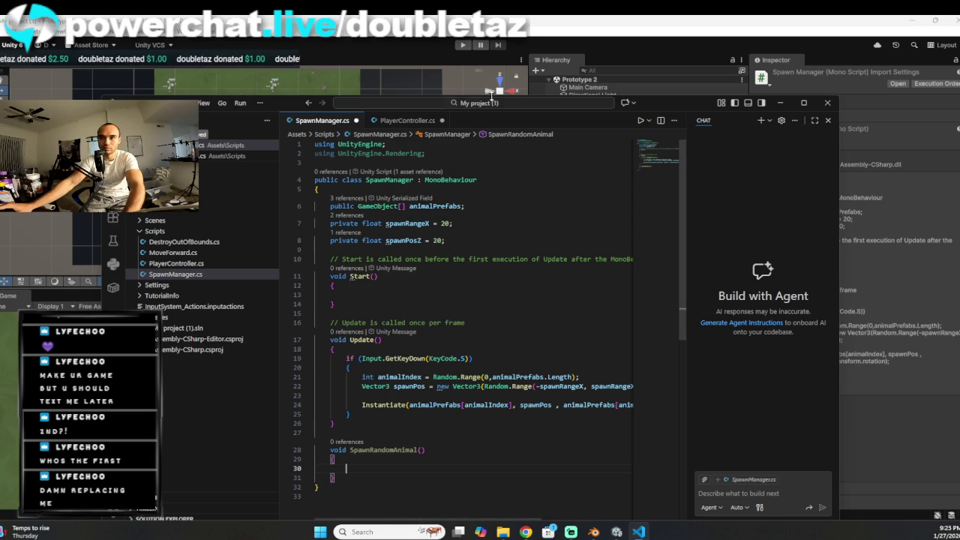
pyautogui.click(804, 102)
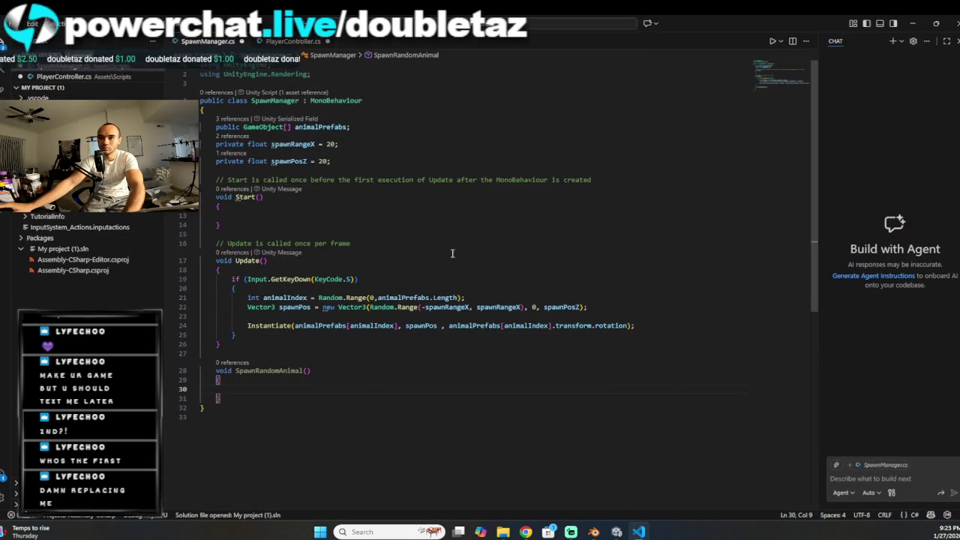
# Step: Move the spawning lines from Update's S-key check into SpawnRandomAnimal's body
pyautogui.moveTo(635, 326)
pyautogui.mouseDown()
pyautogui.moveTo(202, 315)
pyautogui.moveTo(266, 299)
pyautogui.moveTo(249, 298)
pyautogui.mouseUp()
pyautogui.hotkey('ctrl', 'c')
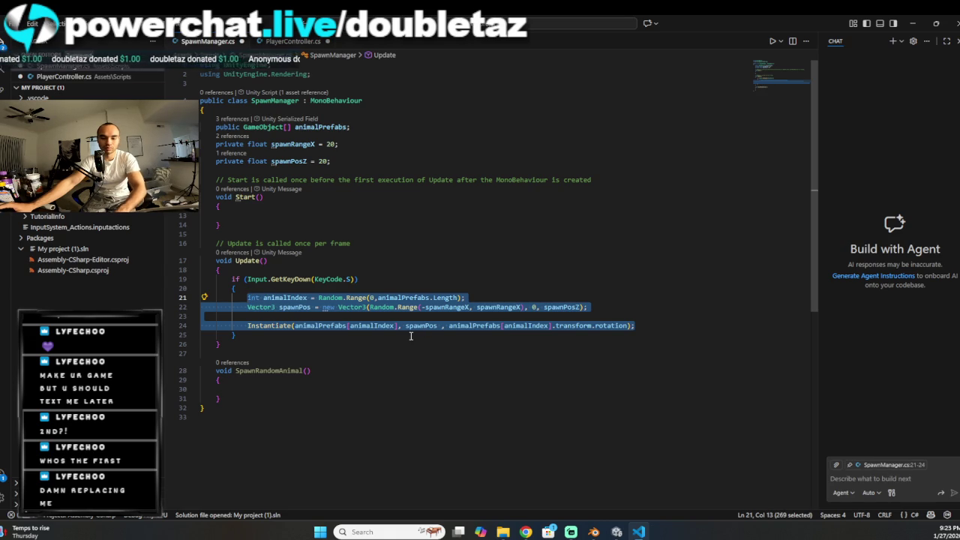
pyautogui.press('BackSpace')
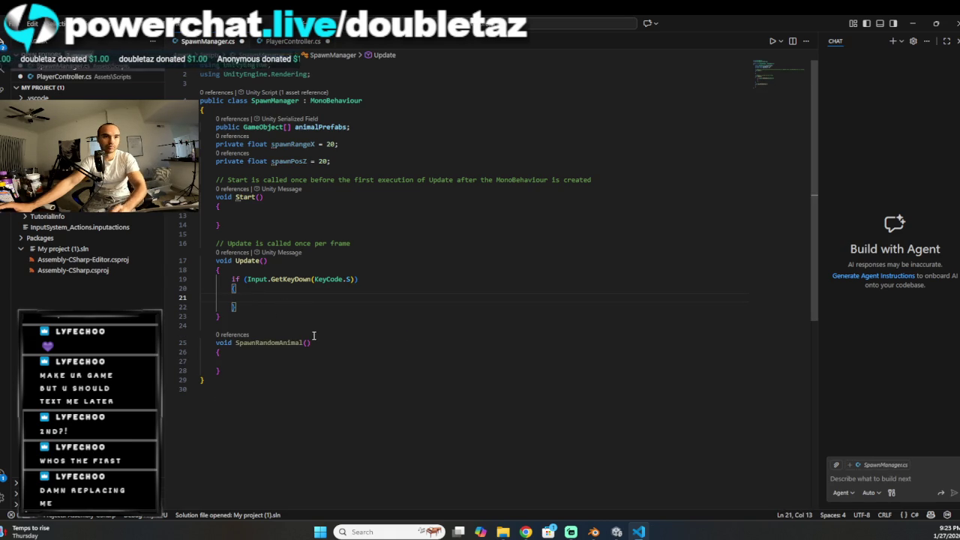
pyautogui.click(247, 362)
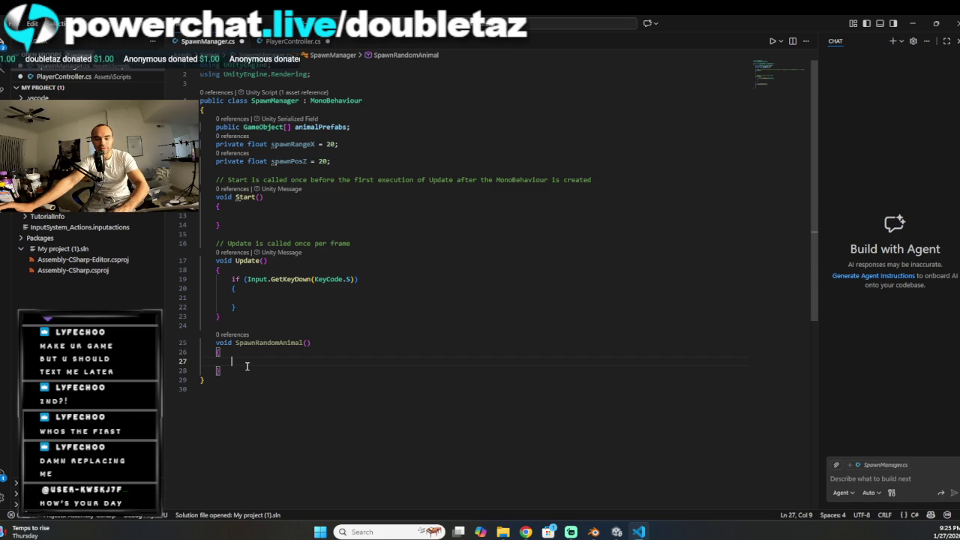
pyautogui.hotkey('ctrl', 'v')
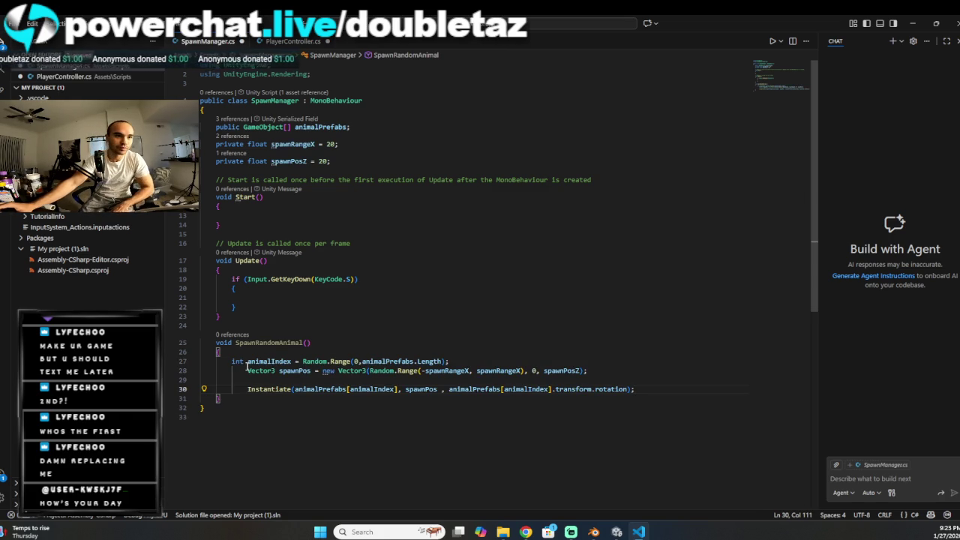
# Step: Remove the extra indentation from the pasted spawnPos and Instantiate lines
pyautogui.click(261, 371)
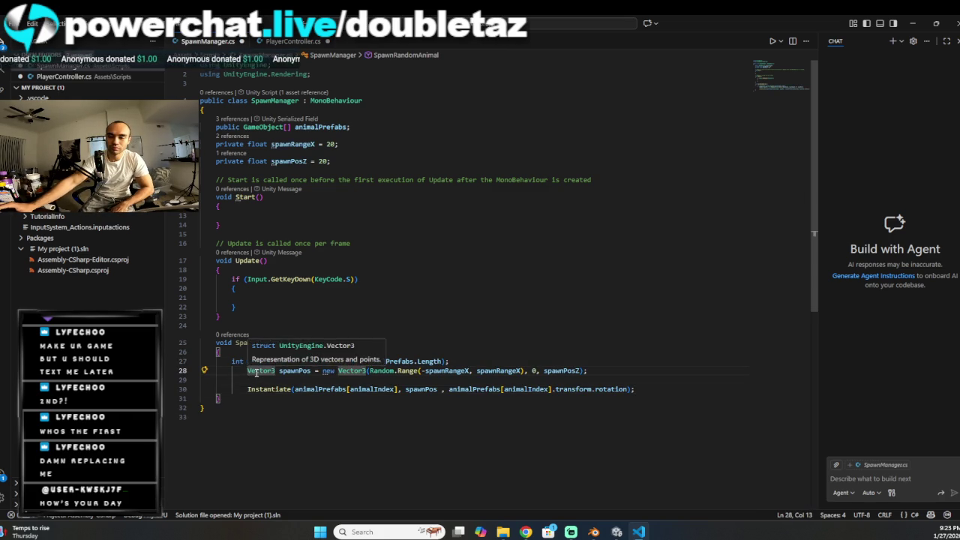
pyautogui.hotkey('shift', 'Tab')
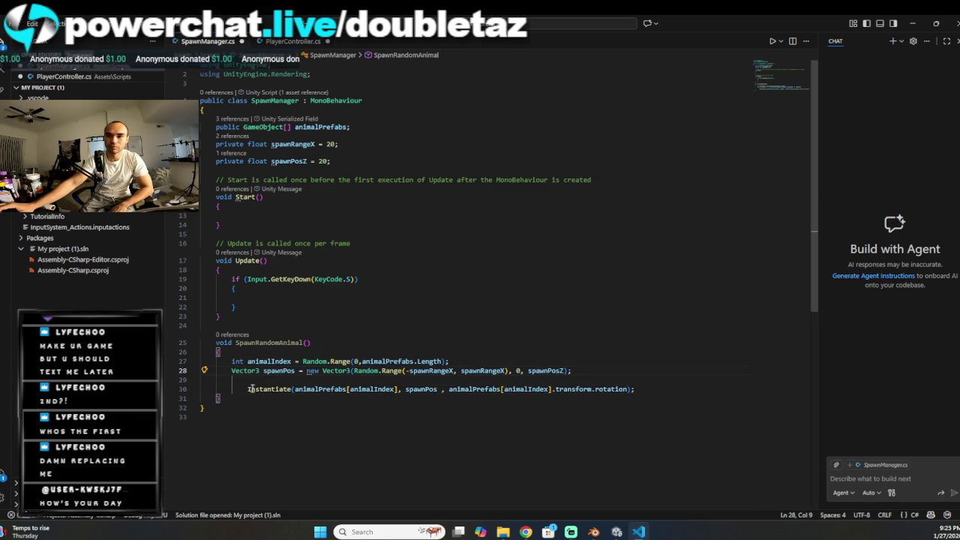
pyautogui.click(248, 388)
pyautogui.hotkey('shift', 'Tab')
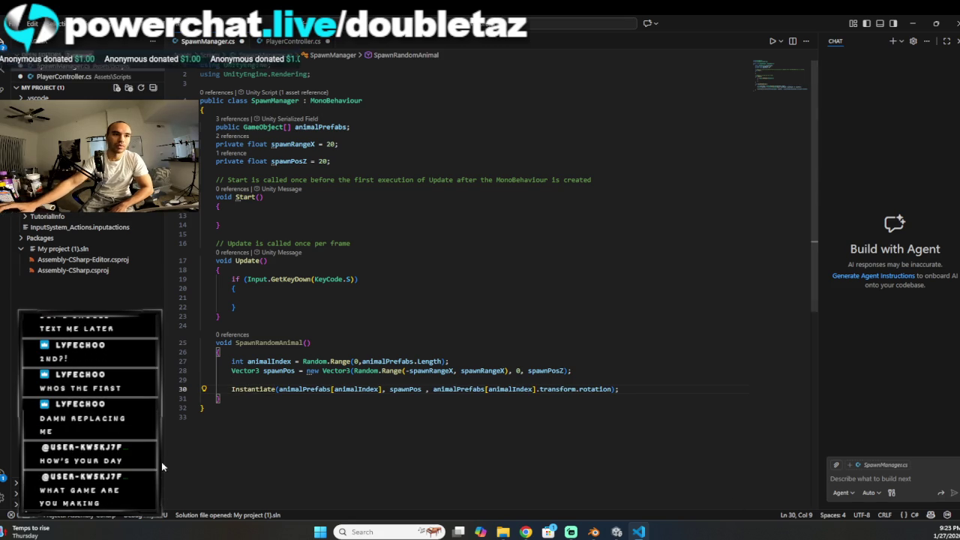
pyautogui.hotkey('alt', 'Tab')
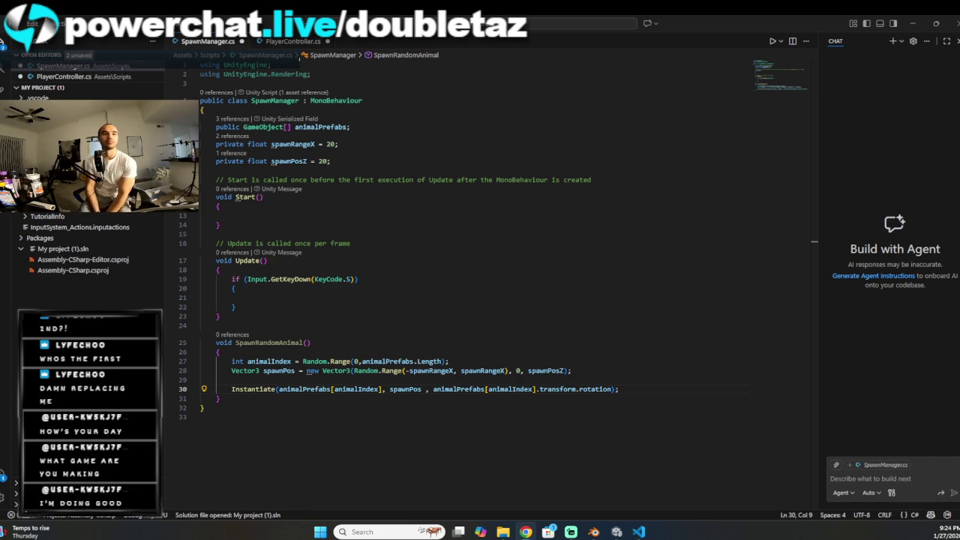
# Step: Type a SpawnRandomAnimal call into the empty S-key if block in Update
pyautogui.click(278, 295)
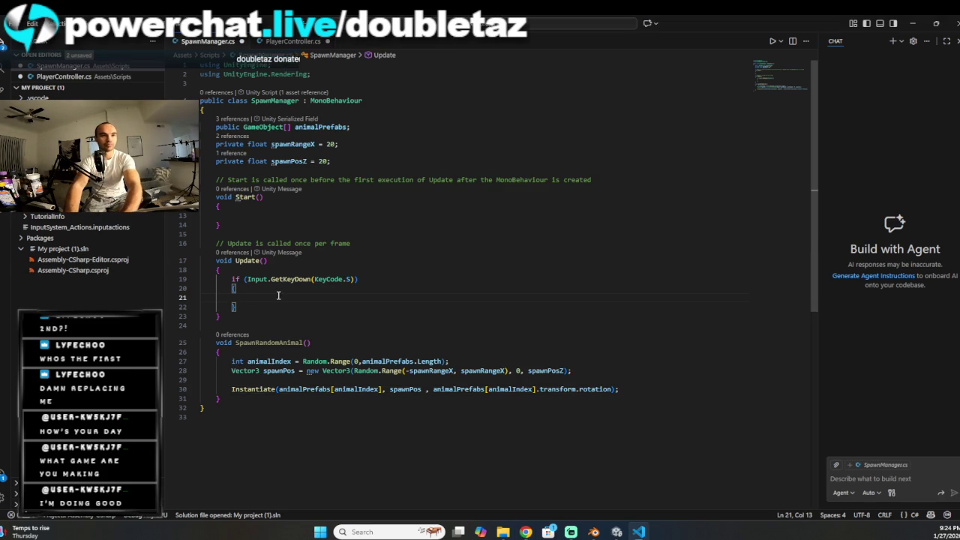
pyautogui.write('SpawnRa')
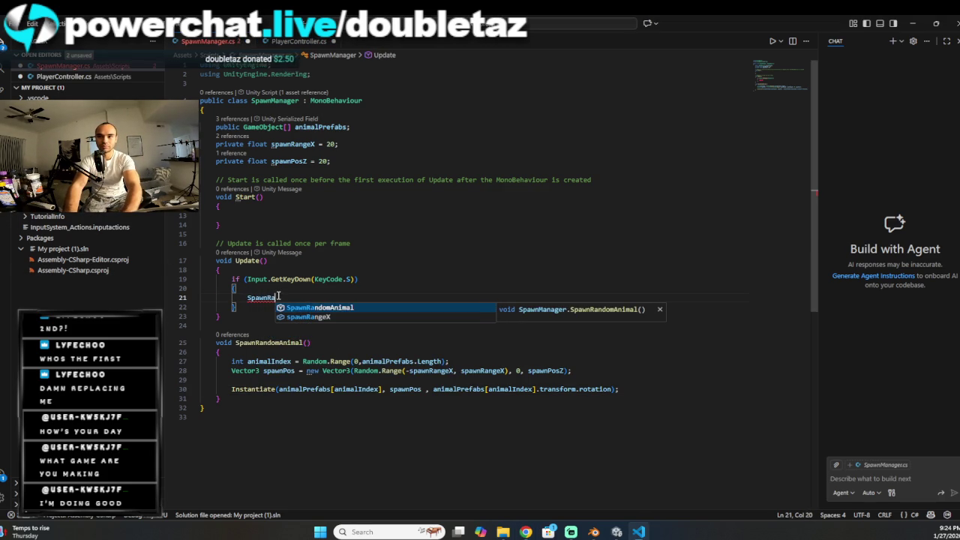
pyautogui.write('ndom')
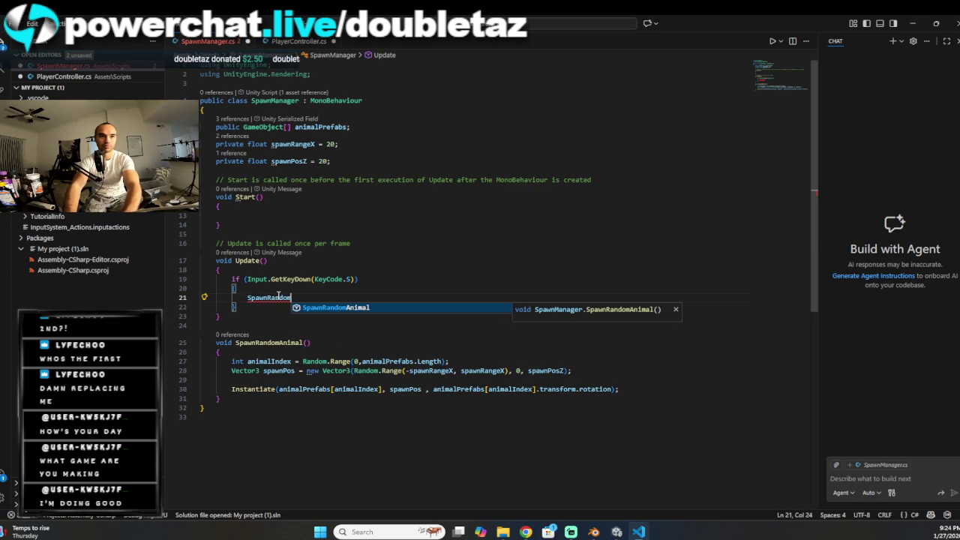
pyautogui.write('Animal')
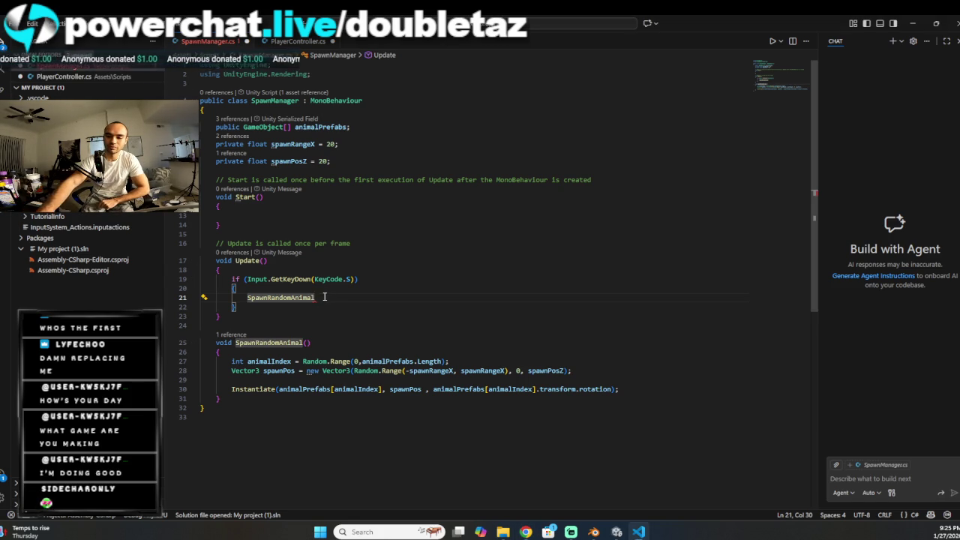
# Step: Complete the call as SpawnRandomAnimal(); with parentheses and a semicolon
pyautogui.write('();')
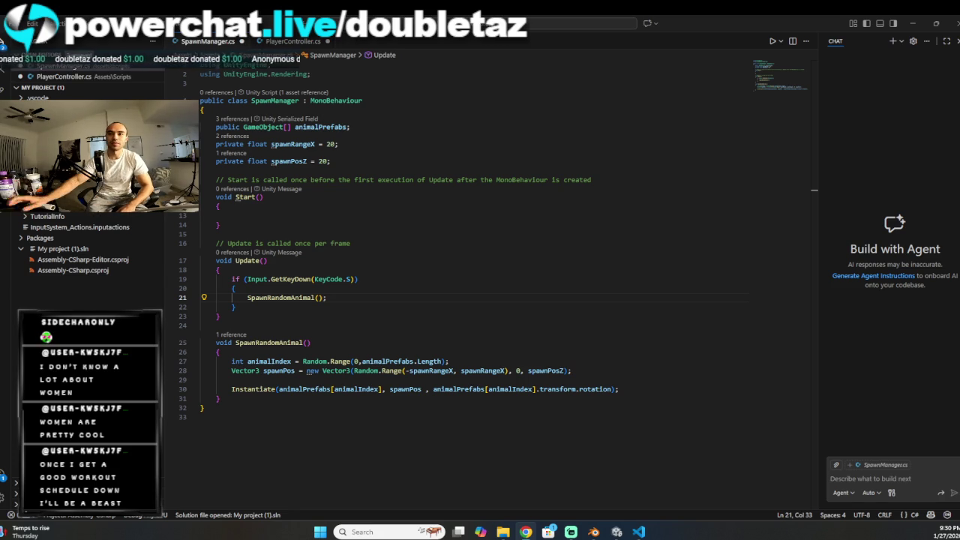
# Step: Insert an InvokeRepeating() call inside Start using code completion
pyautogui.click(261, 214)
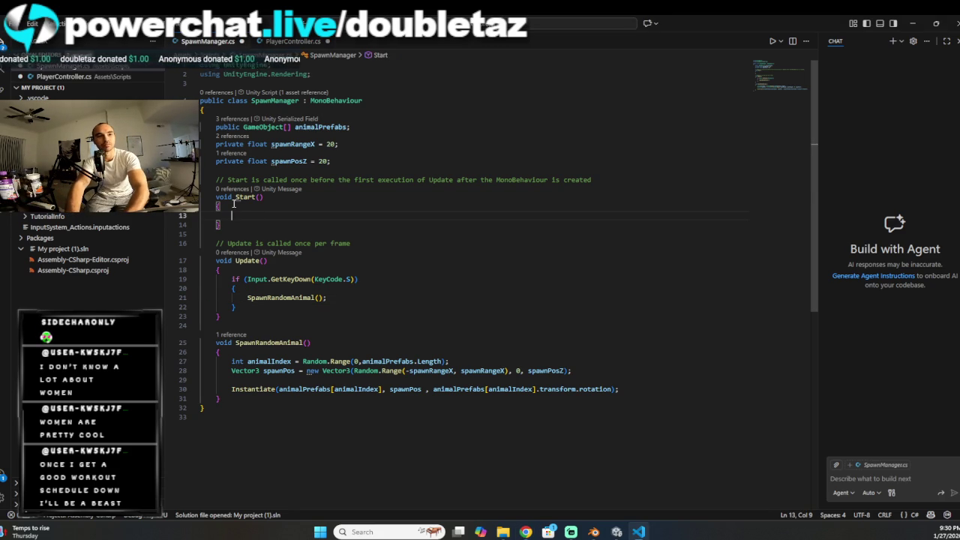
pyautogui.hotkey('ctrl', 'space')
pyautogui.press('Escape')
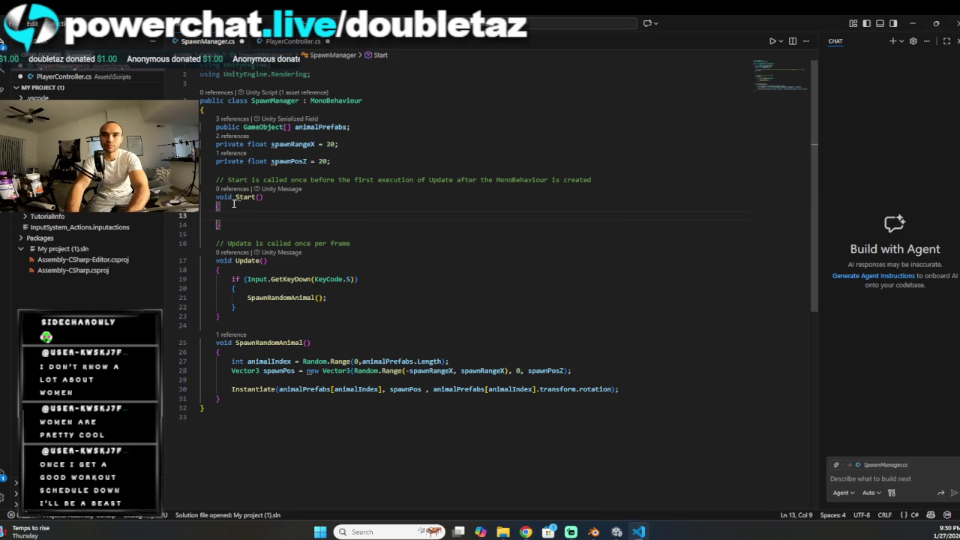
pyautogui.write('Invoke')
pyautogui.press('Escape')
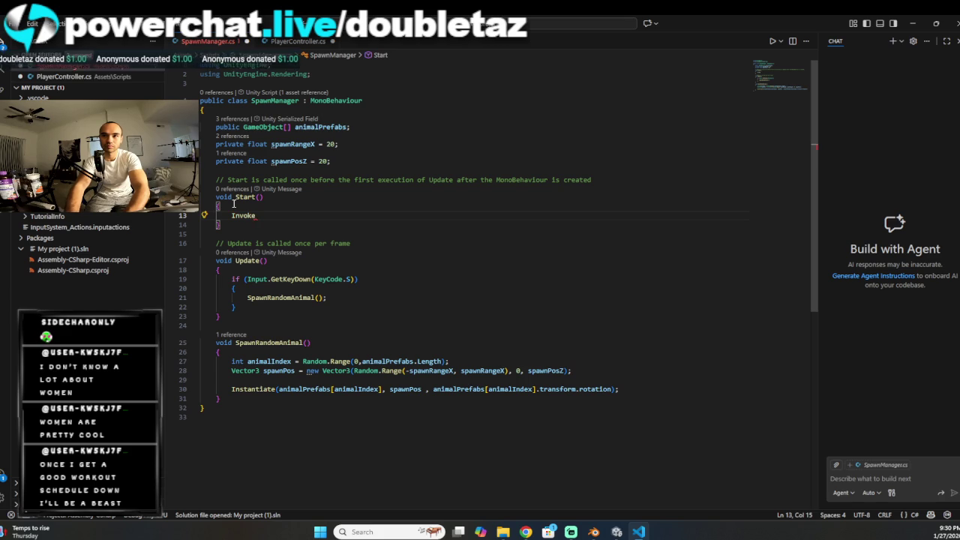
pyautogui.hotkey('ctrl', 'space')
pyautogui.write('R')
pyautogui.press('BackSpace')
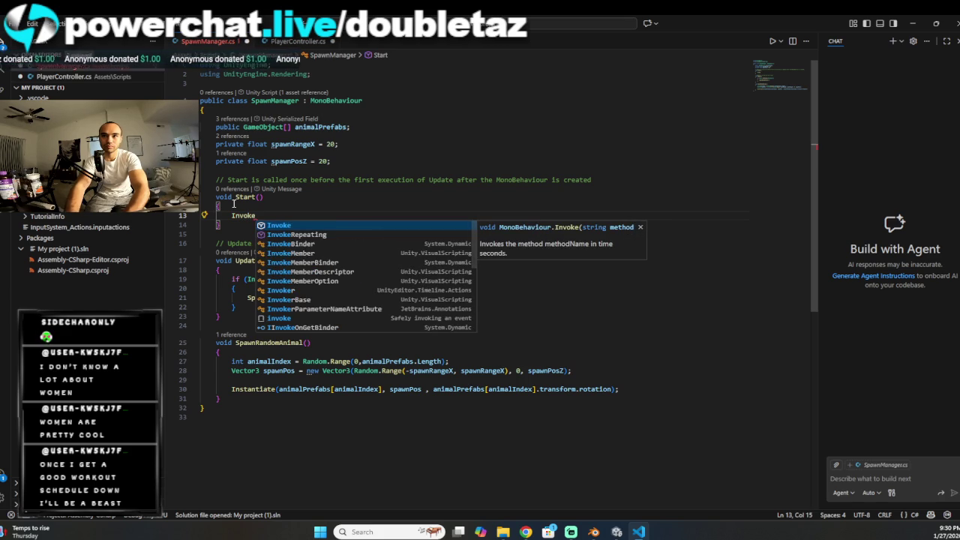
pyautogui.write('Repeatin')
pyautogui.press('Tab')
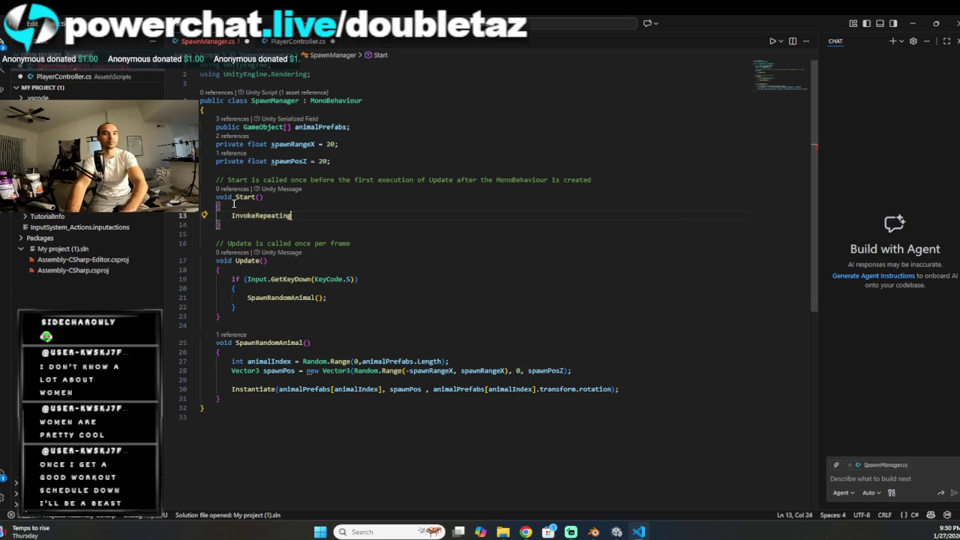
pyautogui.press('Right')
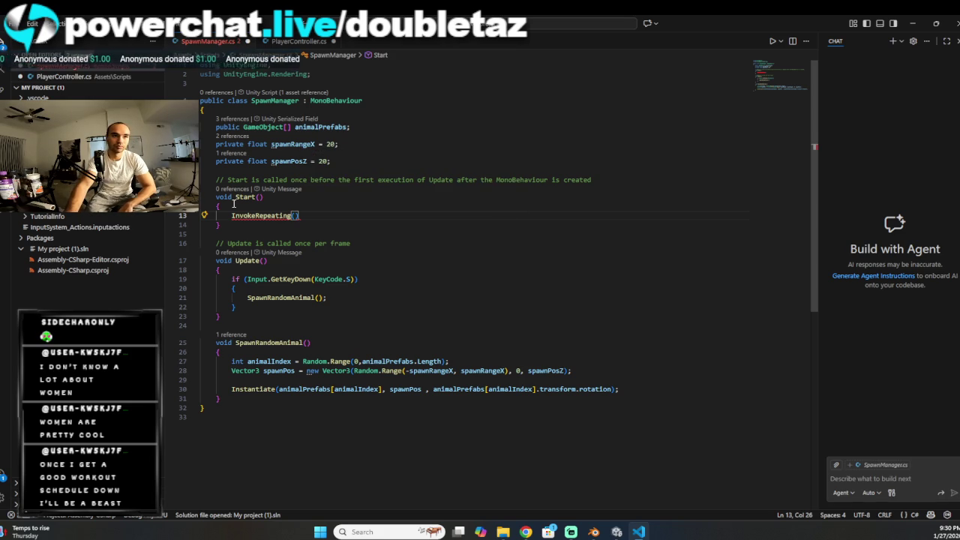
# Step: Begin the string argument, typing "Spawn
pyautogui.moveTo(295, 216)
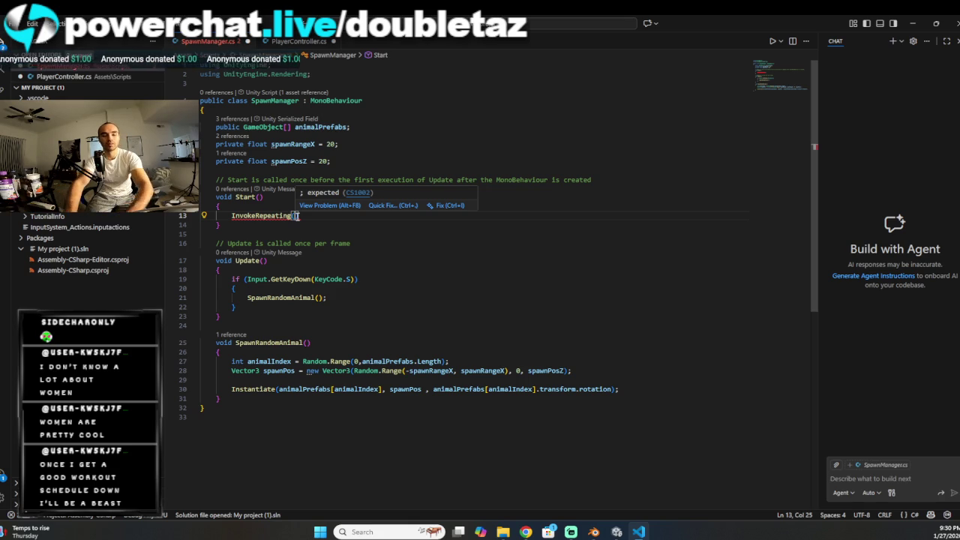
pyautogui.write('"')
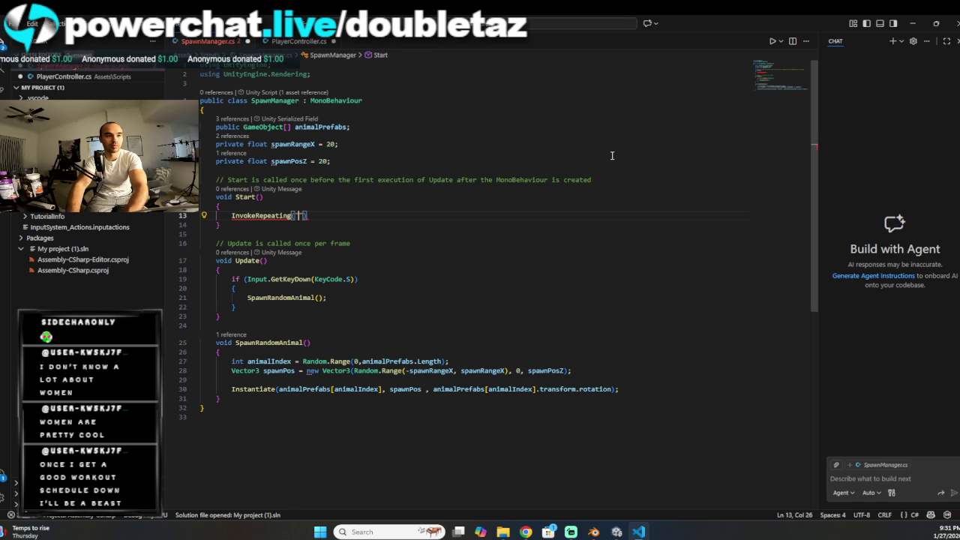
pyautogui.write('Spawn')
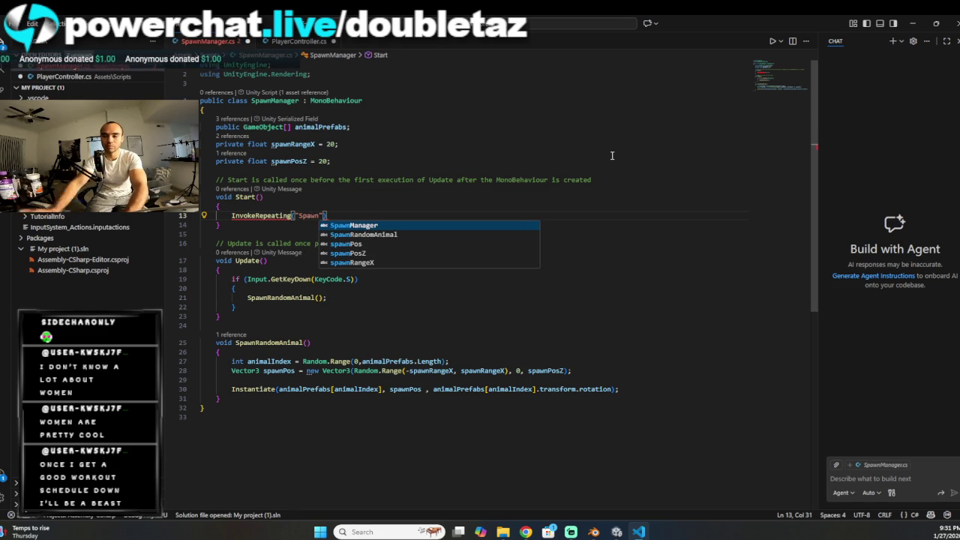
# Step: Finish InvokeRepeating("SpawnRandomAnimal", 2, 1.5f); and select the S-key if block in Update
pyautogui.click(449, 234)
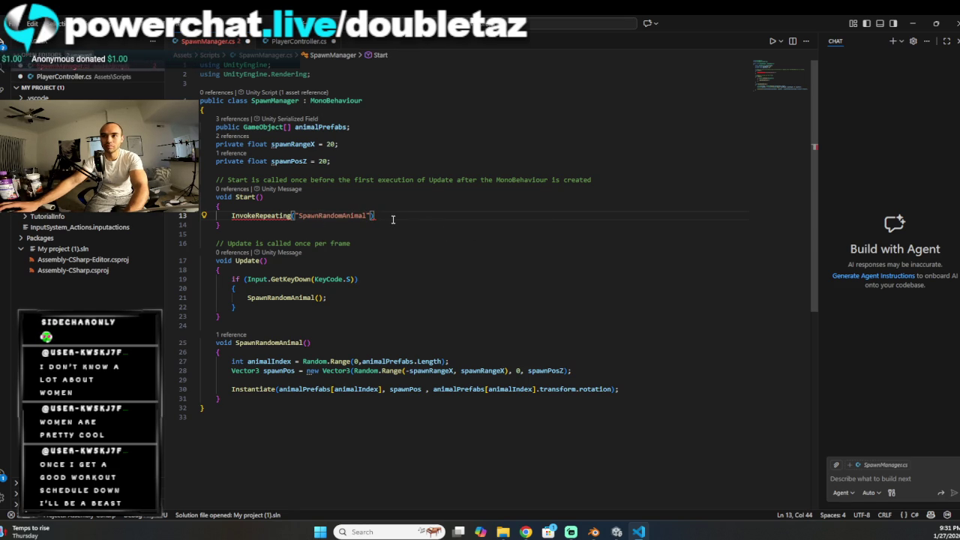
pyautogui.write(', ')
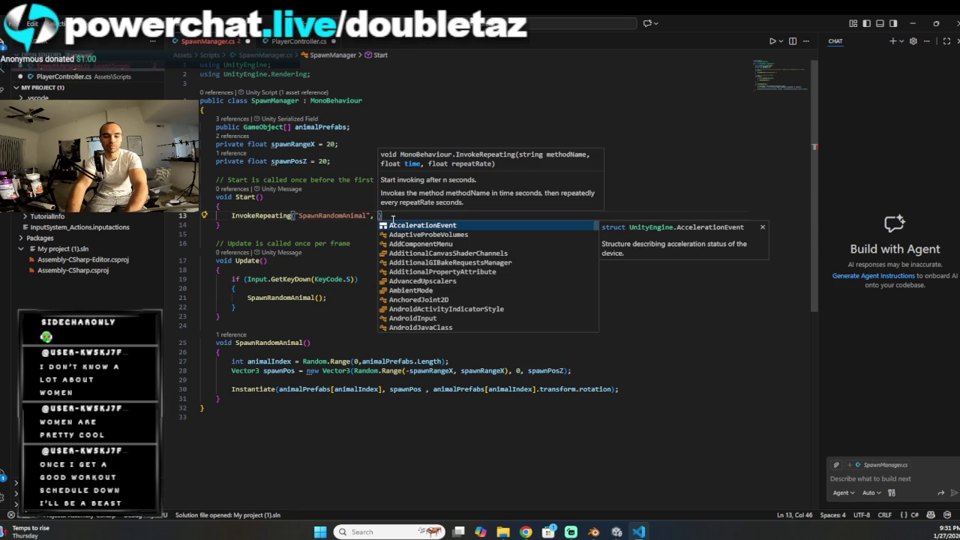
pyautogui.write('2')
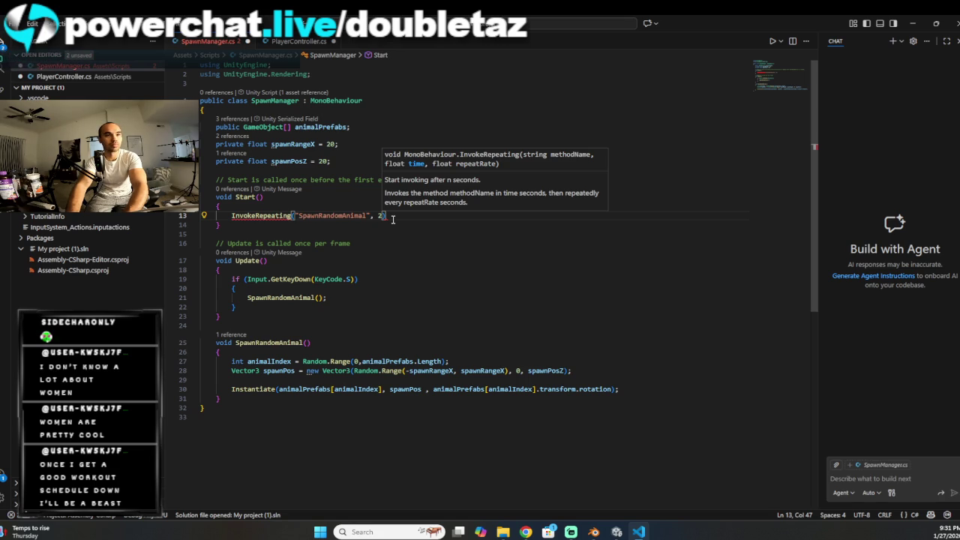
pyautogui.write(', 1.5')
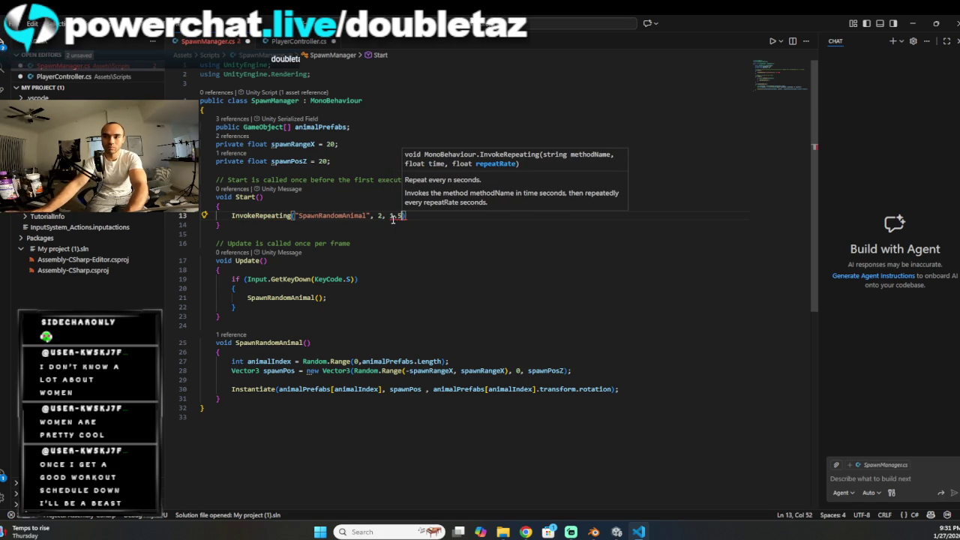
pyautogui.write(');')
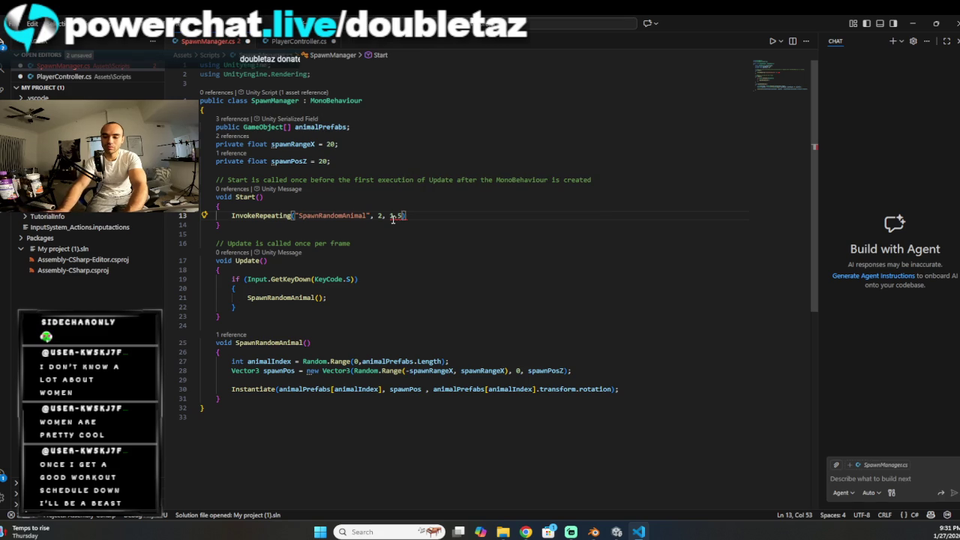
pyautogui.press('BackSpace')
pyautogui.press('BackSpace')
pyautogui.write('f);')
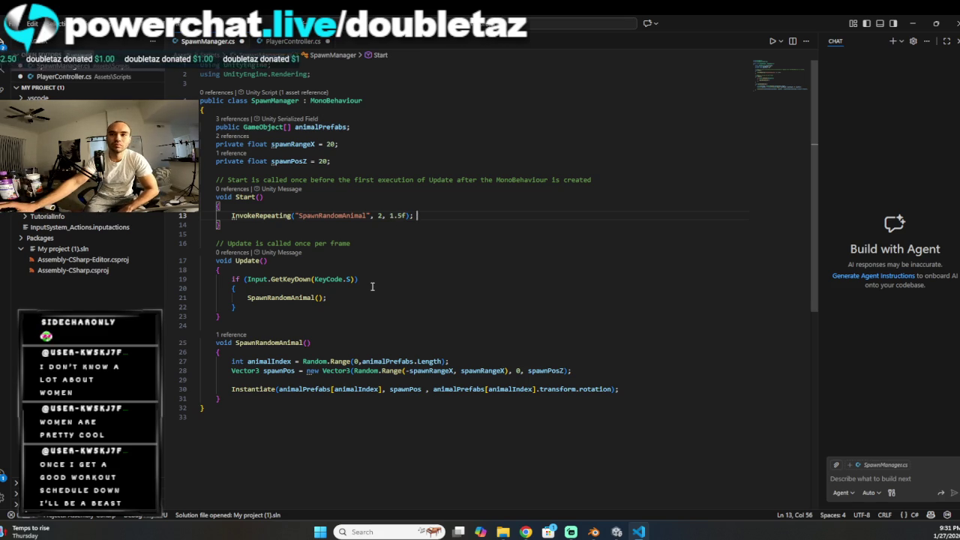
pyautogui.click(351, 279)
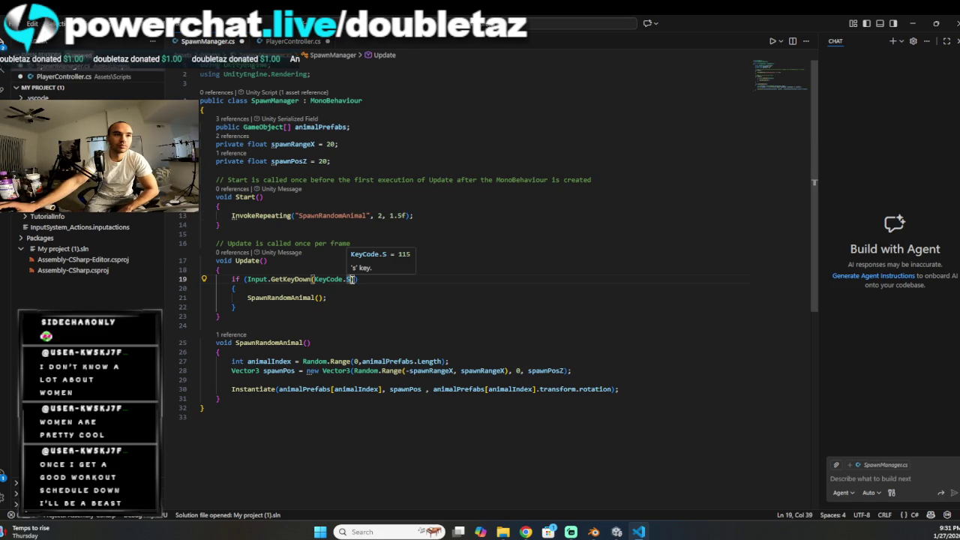
pyautogui.moveTo(351, 302)
pyautogui.mouseDown()
pyautogui.moveTo(350, 280)
pyautogui.moveTo(225, 263)
pyautogui.moveTo(224, 279)
pyautogui.mouseUp()
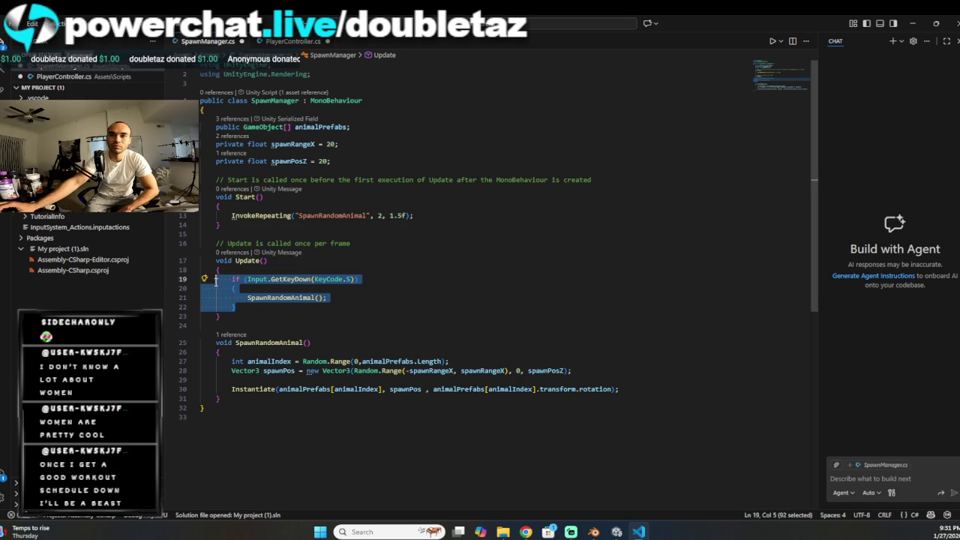
# Step: Delete the S-key check, save SpawnManager.cs, and review the fields and Start method
pyautogui.press('BackSpace')
pyautogui.press('BackSpace')
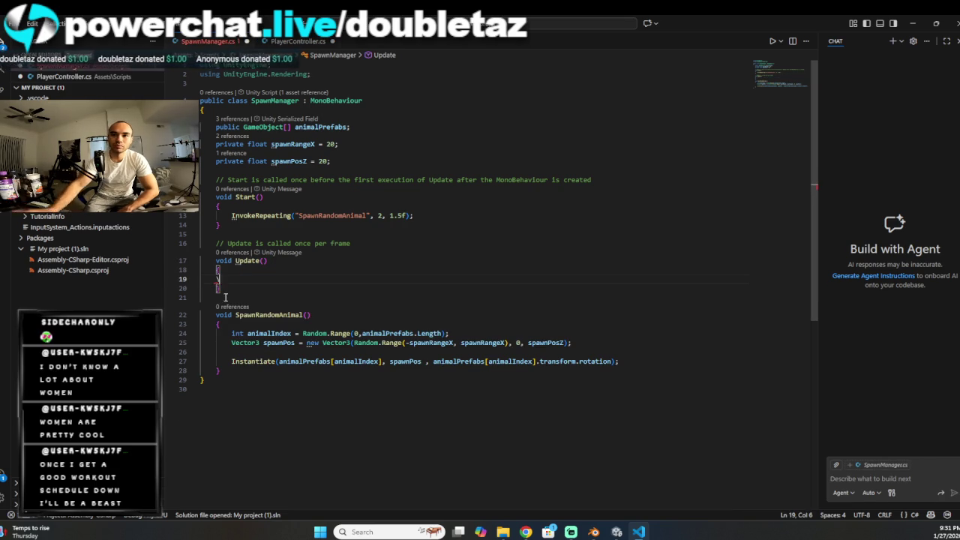
pyautogui.hotkey('ctrl', 's')
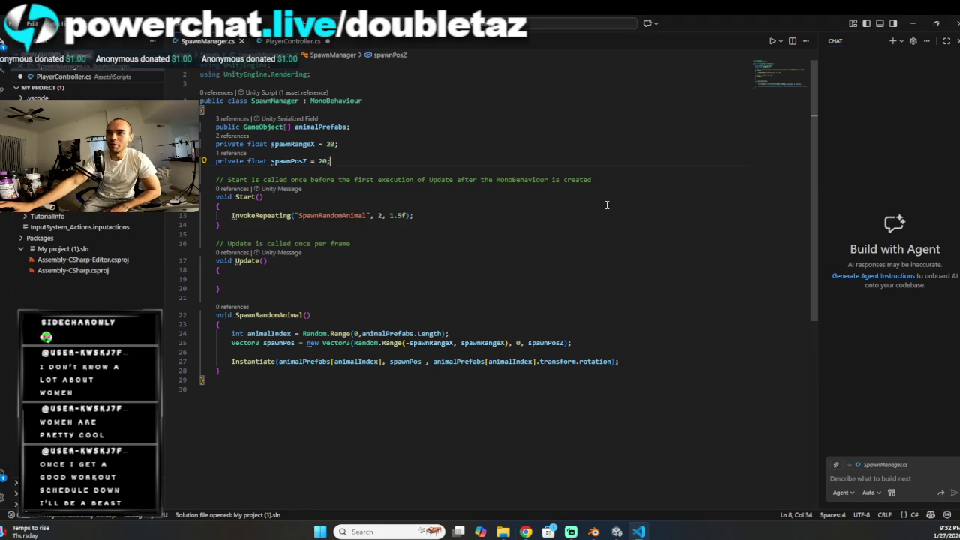
pyautogui.click(357, 164)
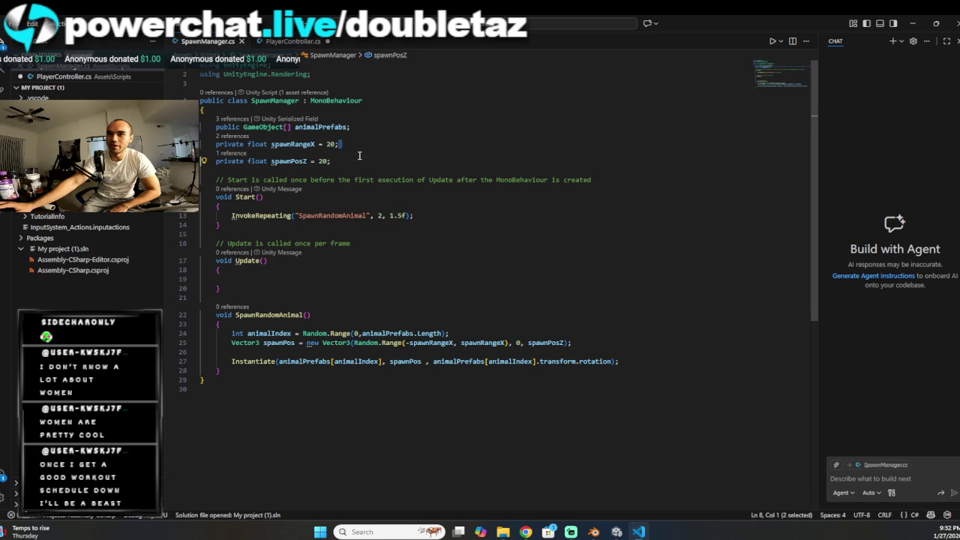
pyautogui.click(364, 141)
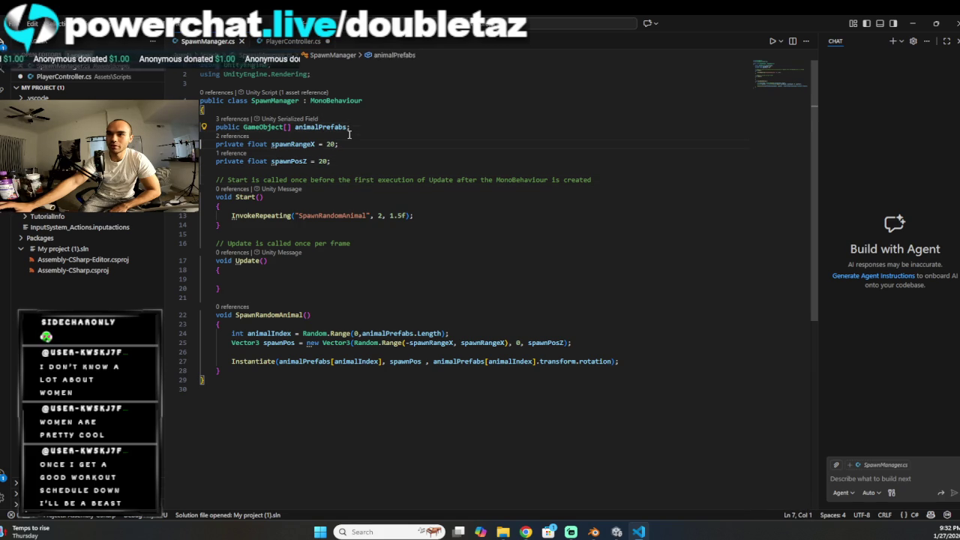
pyautogui.click(600, 174)
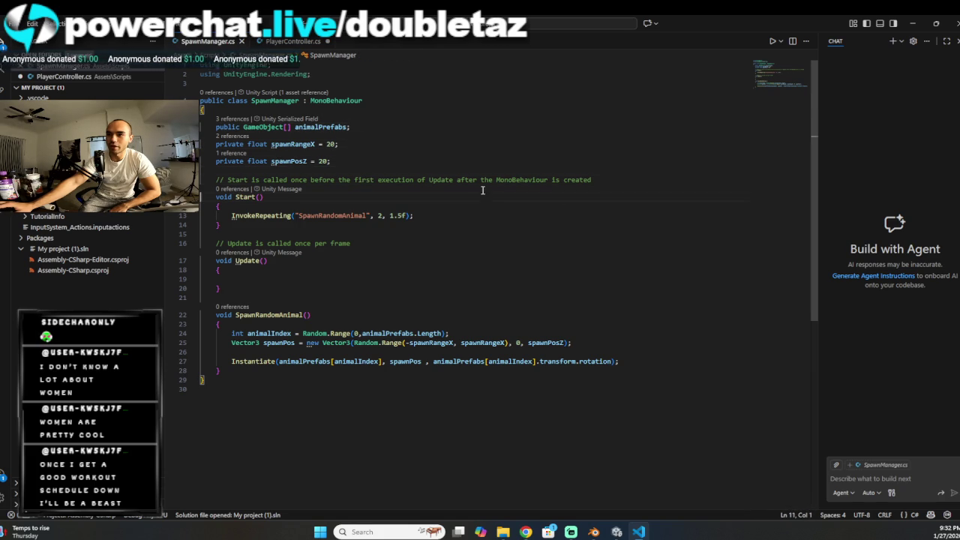
pyautogui.click(505, 222)
pyautogui.click(434, 215)
# Step: Review the now-empty Update method and the SpawnRandomAnimal lines
pyautogui.click(394, 261)
pyautogui.press('Down')
pyautogui.click(351, 279)
pyautogui.click(348, 263)
pyautogui.click(352, 278)
pyautogui.click(360, 263)
pyautogui.click(354, 287)
pyautogui.click(375, 272)
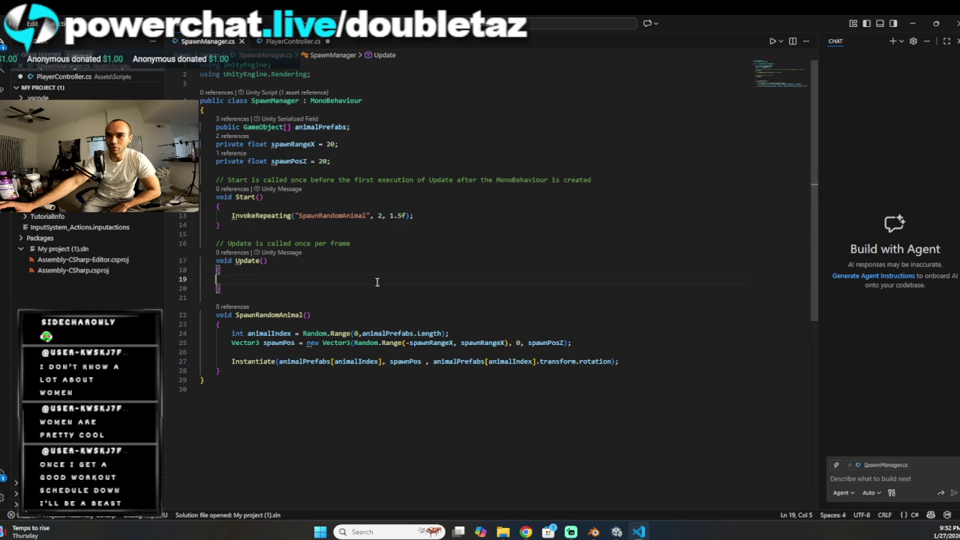
pyautogui.click(384, 282)
pyautogui.click(360, 260)
pyautogui.click(315, 271)
pyautogui.click(315, 274)
pyautogui.click(369, 287)
pyautogui.click(567, 335)
pyautogui.click(574, 349)
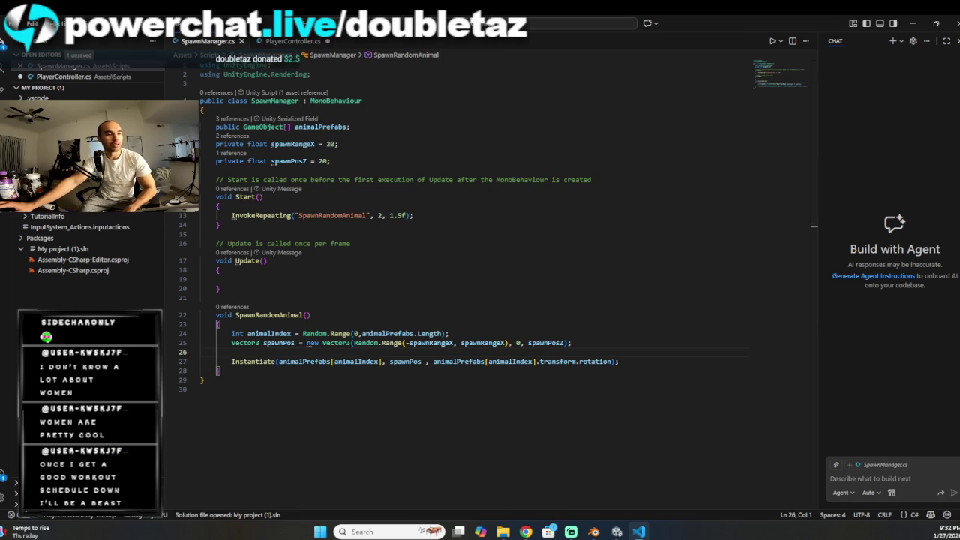
pyautogui.hotkey('alt', 'Tab')
pyautogui.hotkey('alt', 'Tab')
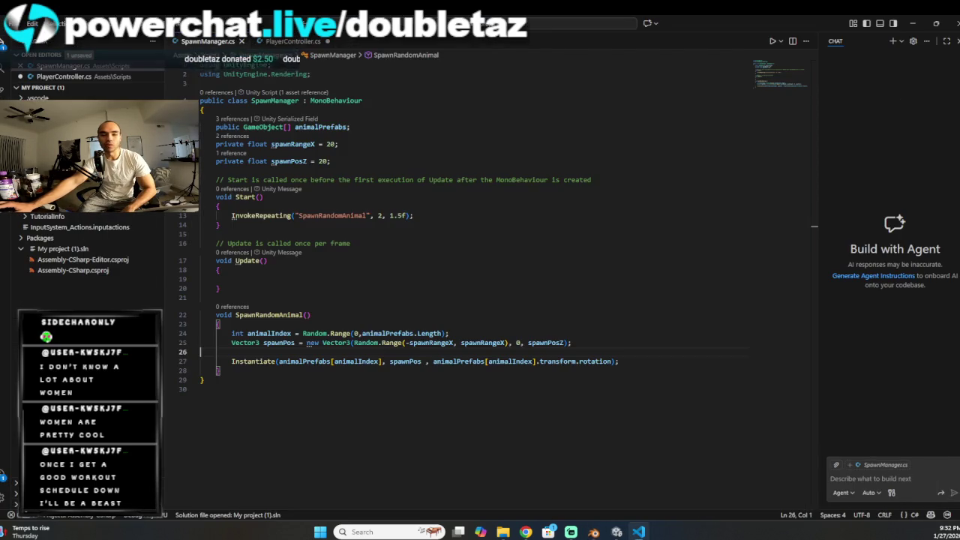
pyautogui.hotkey('alt', 'Tab')
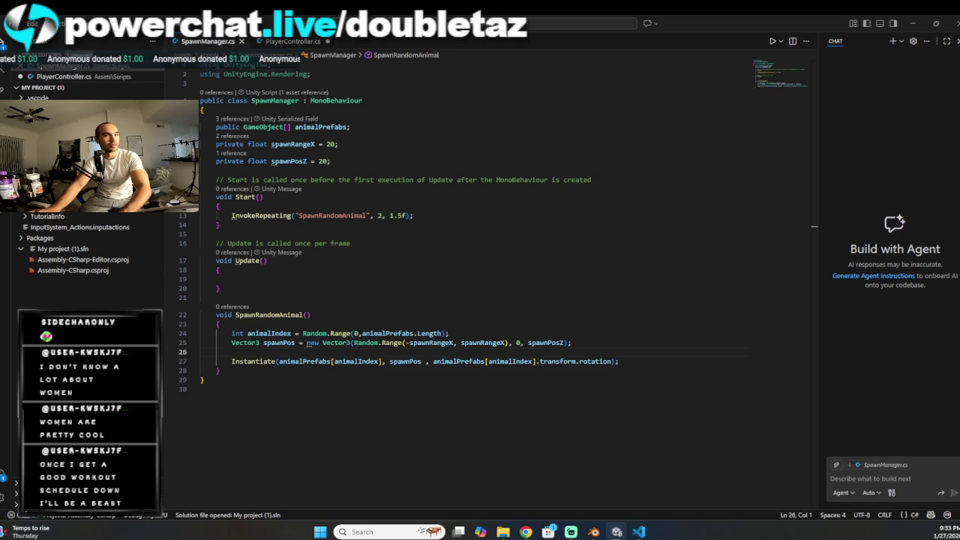
# Step: Bring Unity forward and move the player with the arrow keys, throwing food with Space
pyautogui.hotkey('alt', 'Tab')
pyautogui.moveTo(414, 131)
pyautogui.mouseDown()
pyautogui.moveTo(429, 61)
pyautogui.moveTo(465, 41)
pyautogui.mouseUp()
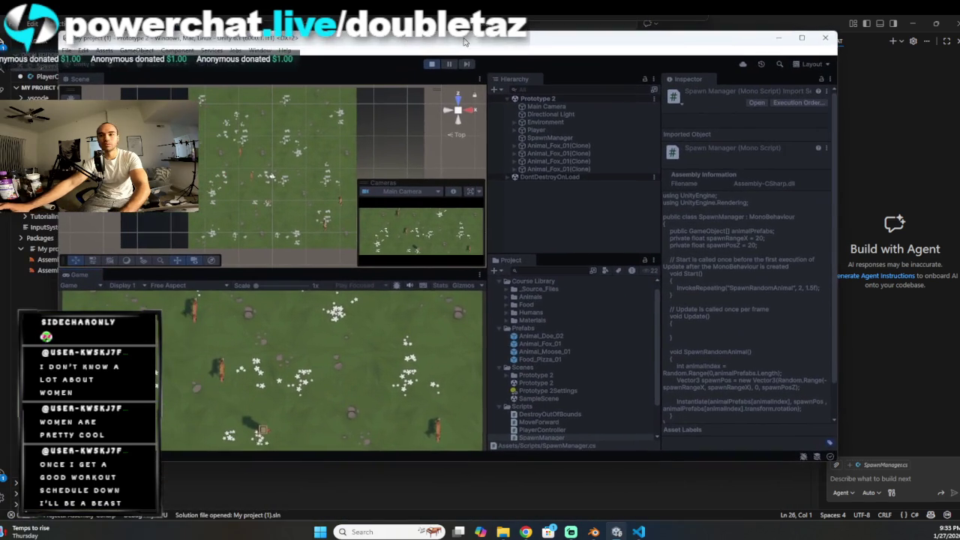
pyautogui.press('Right')
pyautogui.press('space')
pyautogui.press('space')
pyautogui.press('space')
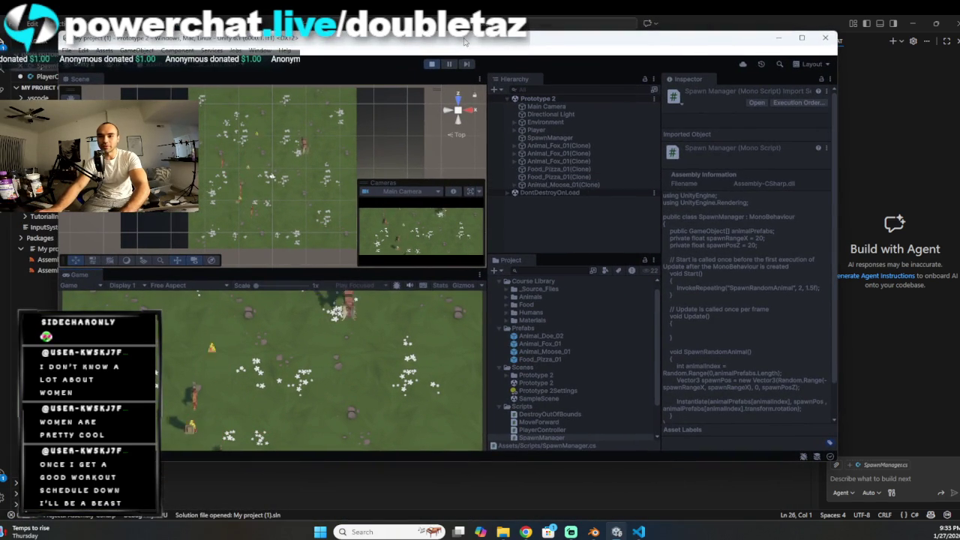
pyautogui.press('Left')
pyautogui.press('Right')
pyautogui.press('space')
pyautogui.press('space')
pyautogui.press('space')
pyautogui.press('Left')
pyautogui.press('Right')
pyautogui.press('Left')
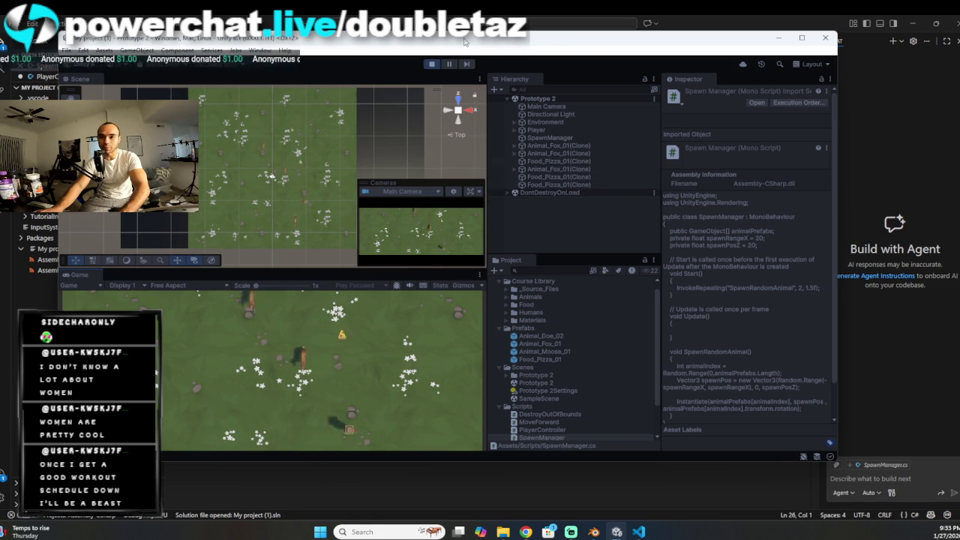
pyautogui.press('space')
pyautogui.press('space')
# Step: Keep dodging and throwing food, then stop play mode and minimize Unity
pyautogui.press('Right')
pyautogui.press('space')
pyautogui.press('space')
pyautogui.press('Left')
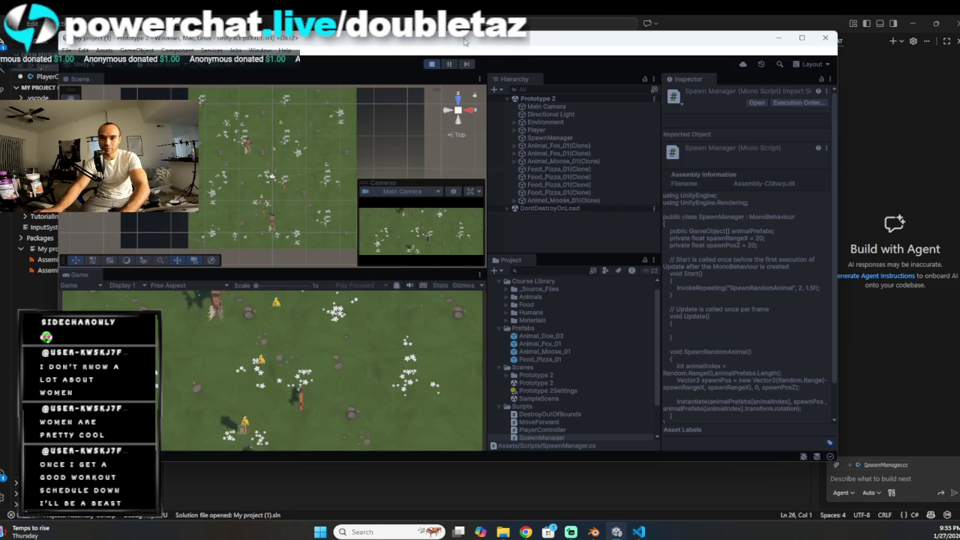
pyautogui.press('Right')
pyautogui.press('space')
pyautogui.press('Right')
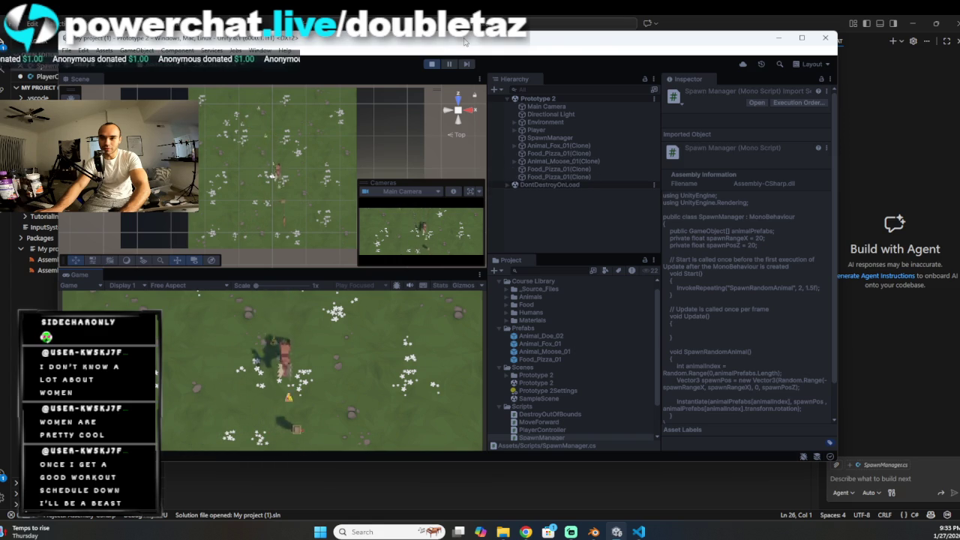
pyautogui.press('Left')
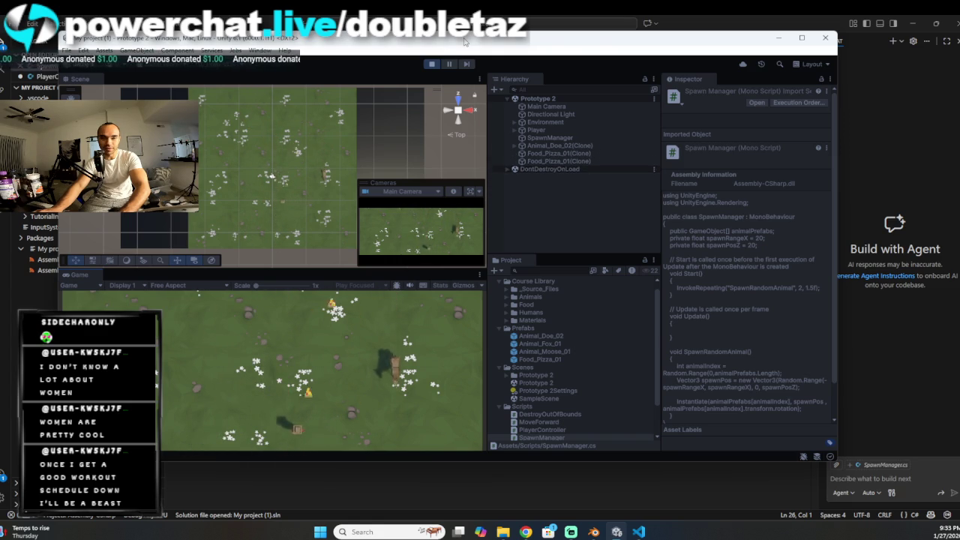
pyautogui.press('space')
pyautogui.press('Right')
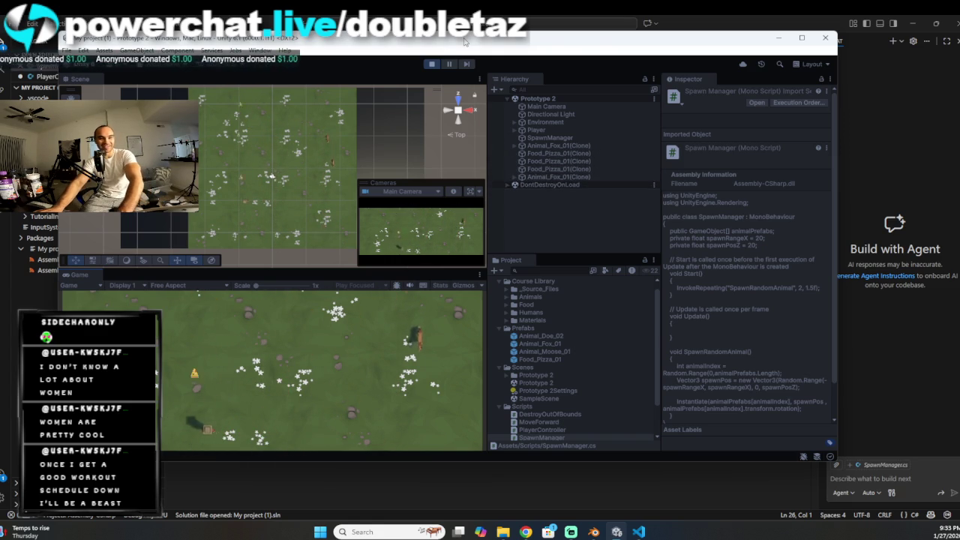
pyautogui.click(431, 66)
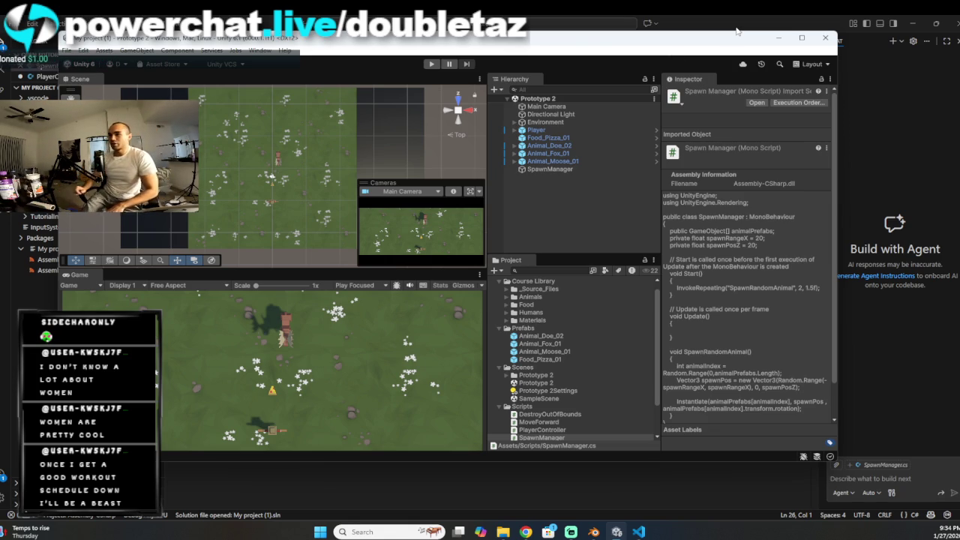
pyautogui.click(778, 41)
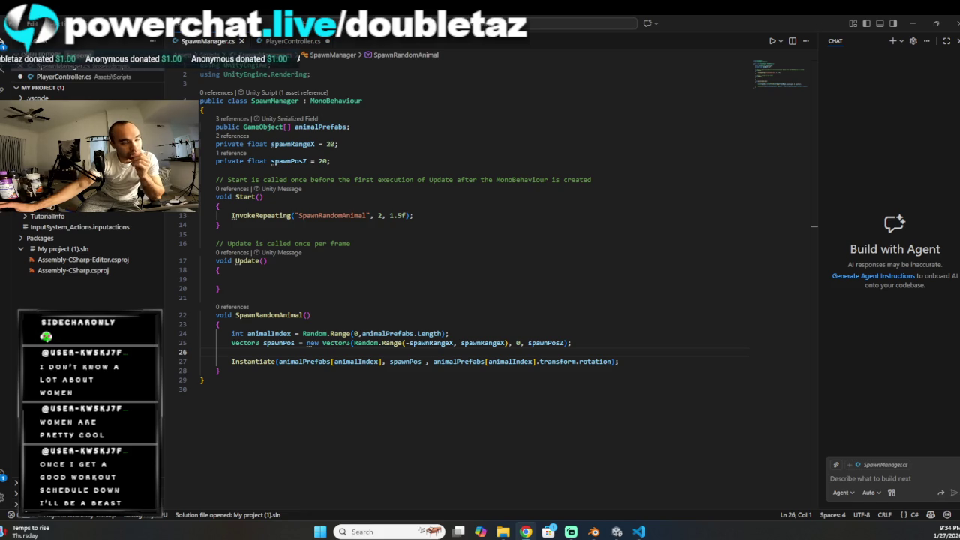
pyautogui.click(498, 352)
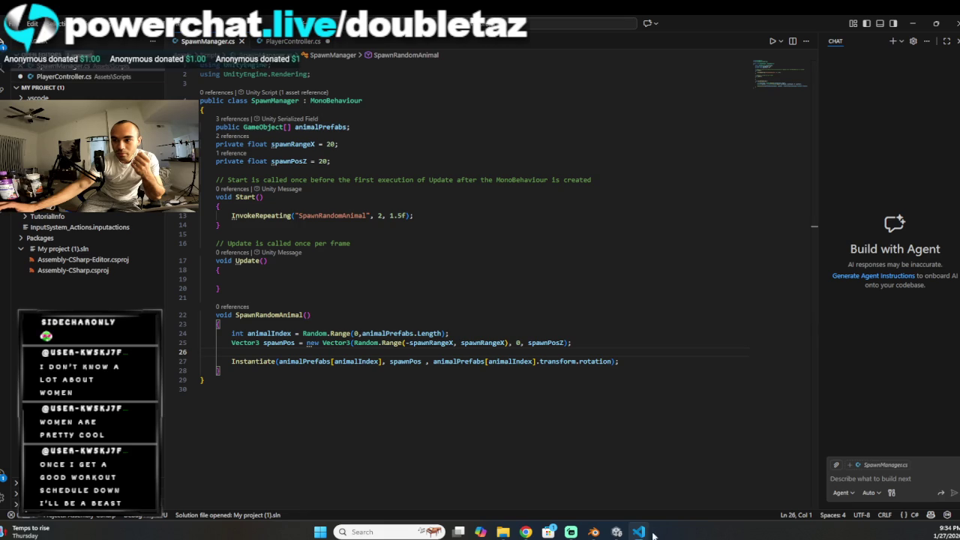
pyautogui.doubleClick(261, 216)
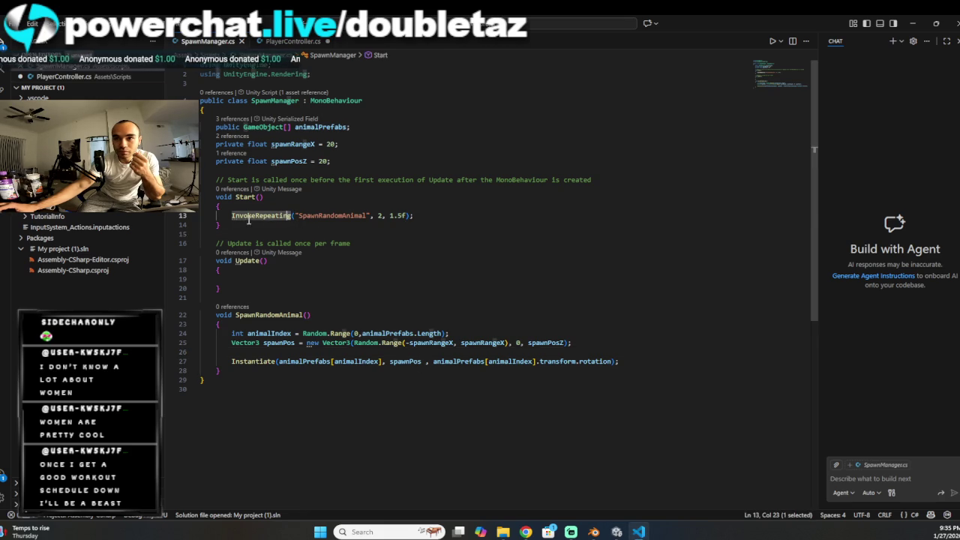
pyautogui.click(380, 215)
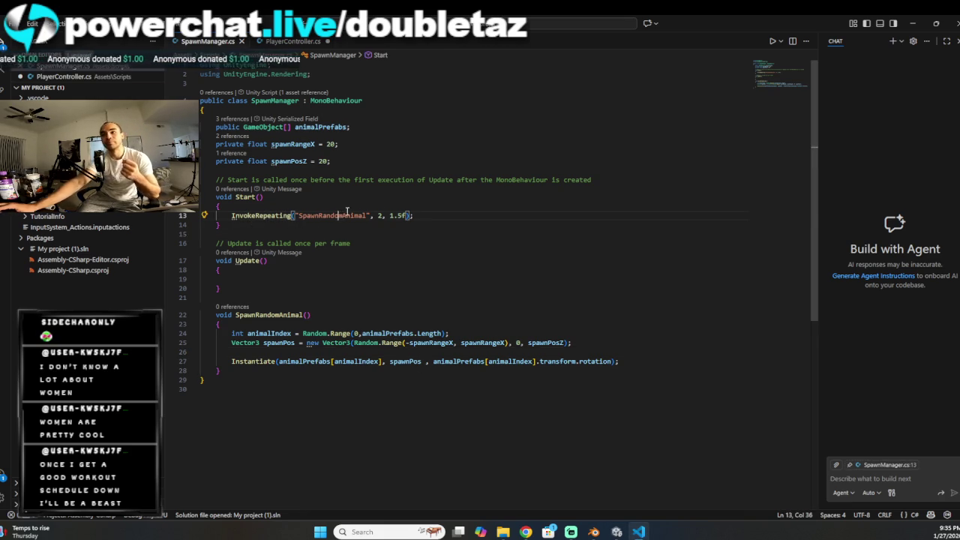
pyautogui.doubleClick(337, 215)
pyautogui.click(337, 215)
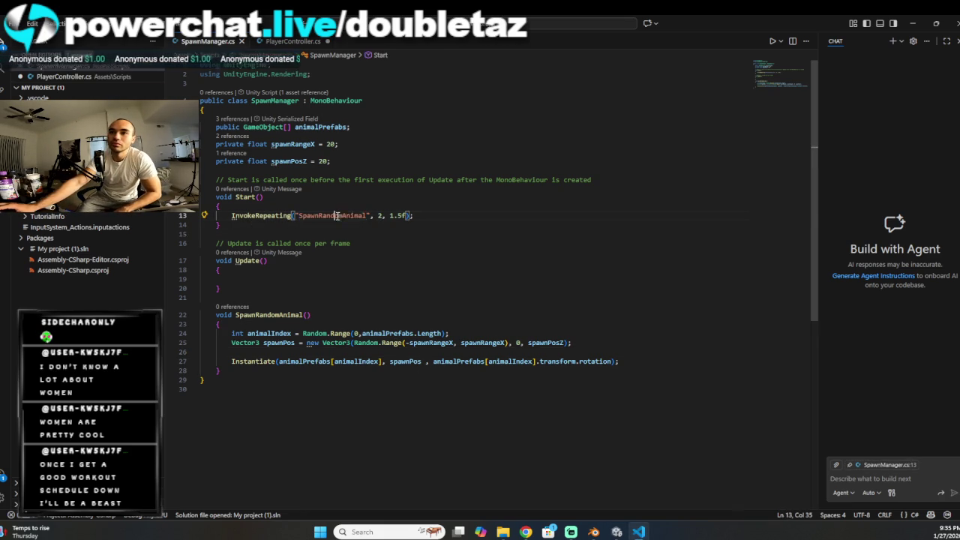
pyautogui.click(385, 215)
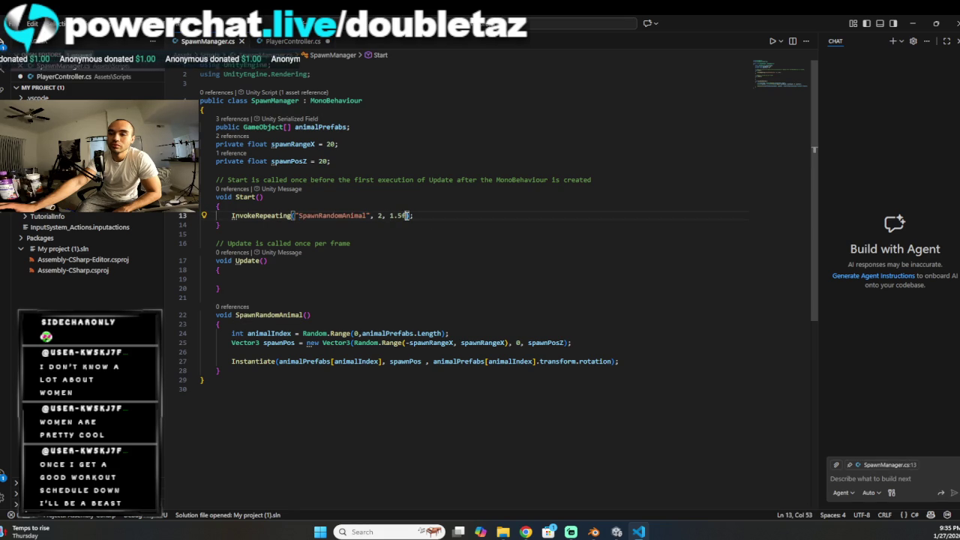
pyautogui.doubleClick(351, 215)
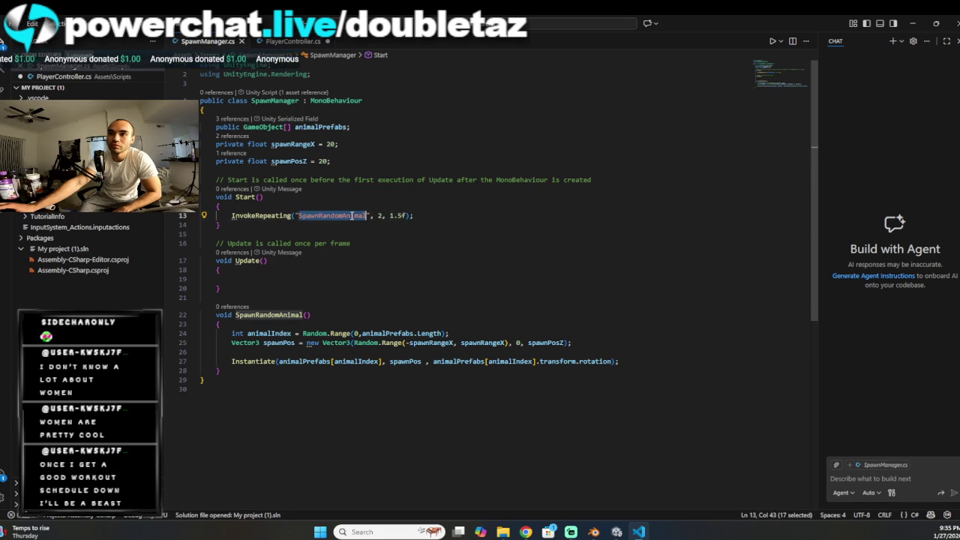
pyautogui.click(412, 216)
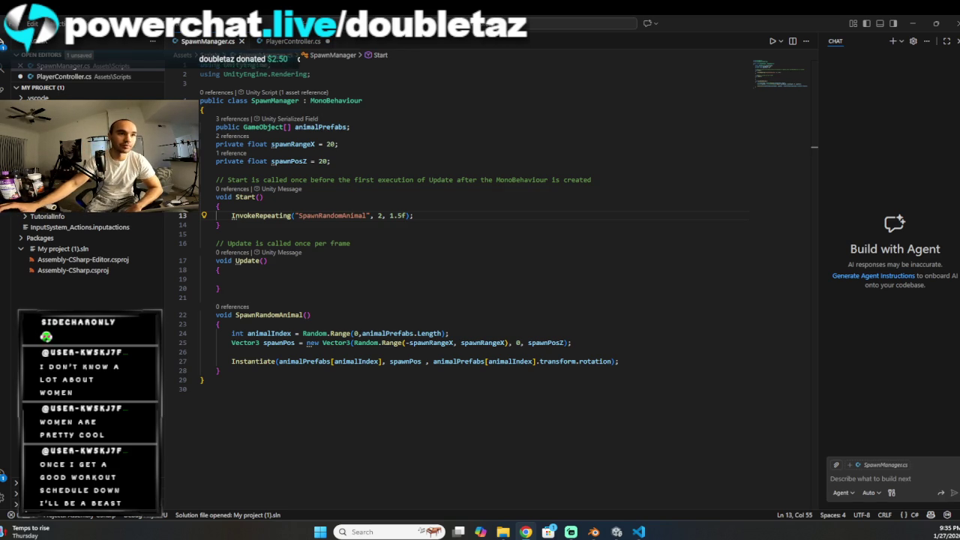
pyautogui.click(370, 83)
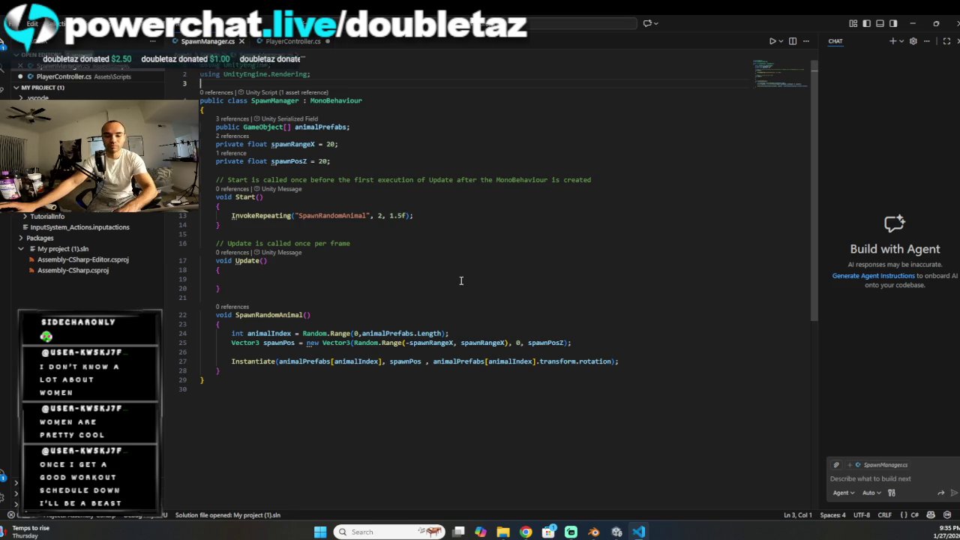
pyautogui.click(615, 532)
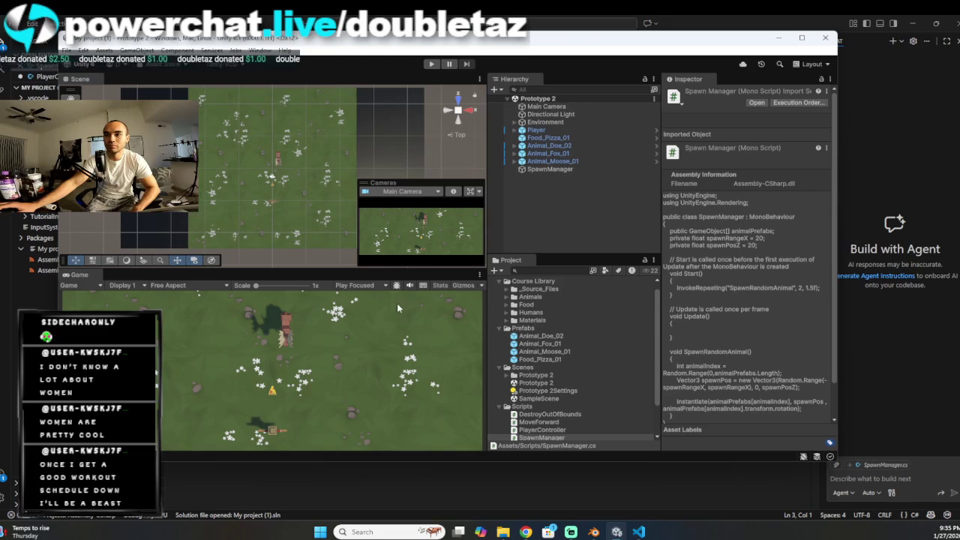
pyautogui.click(780, 37)
pyautogui.click(420, 215)
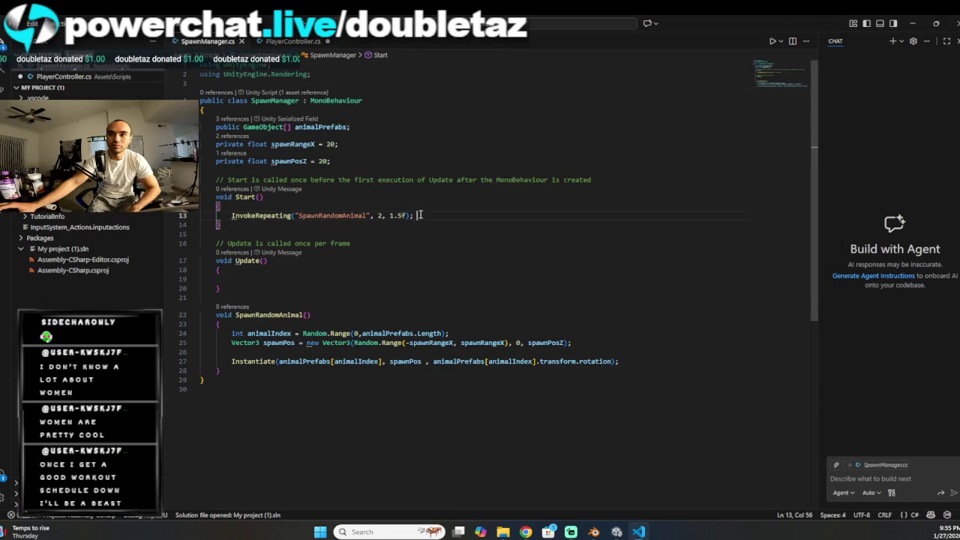
pyautogui.press('Up')
pyautogui.moveTo(298, 215); pyautogui.dragTo(377, 215)
pyautogui.click(377, 215)
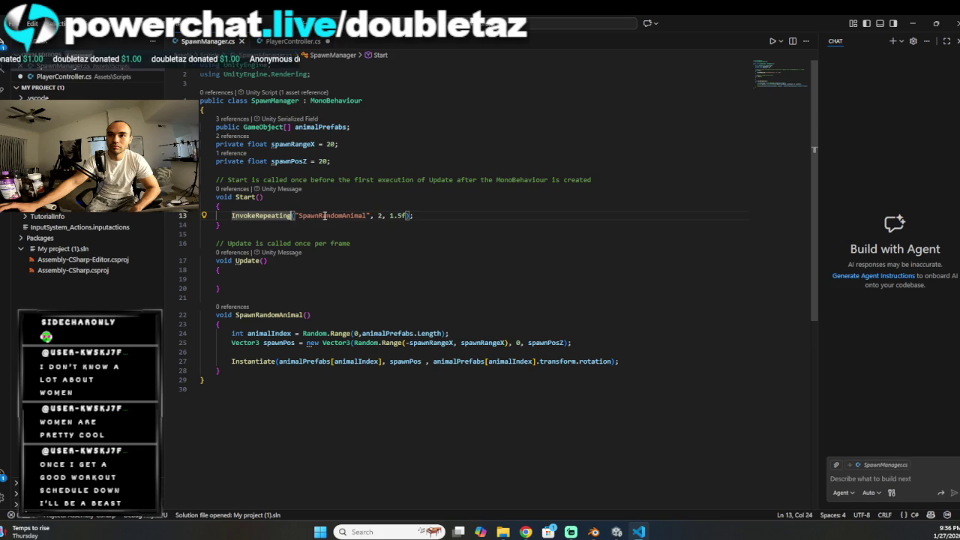
pyautogui.moveTo(378, 215); pyautogui.dragTo(409, 215)
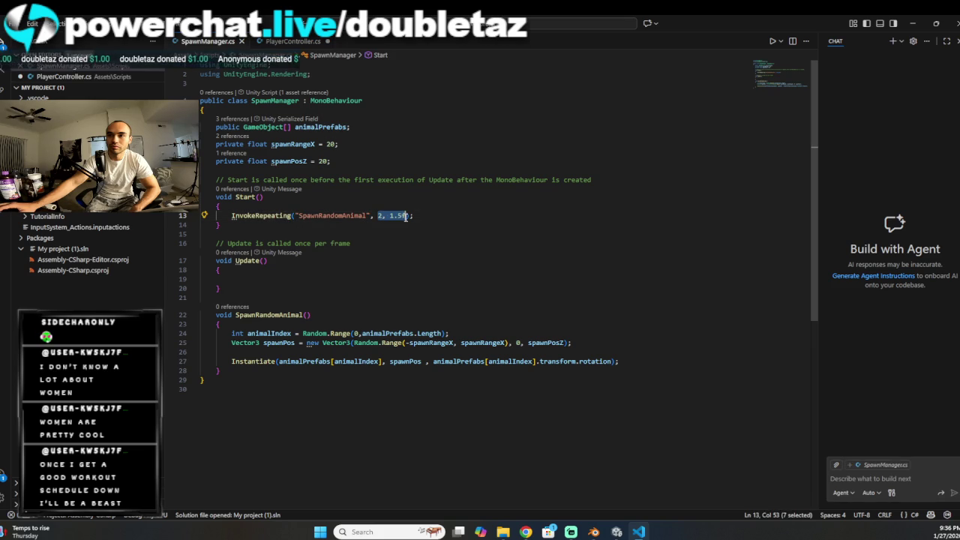
pyautogui.click(368, 223)
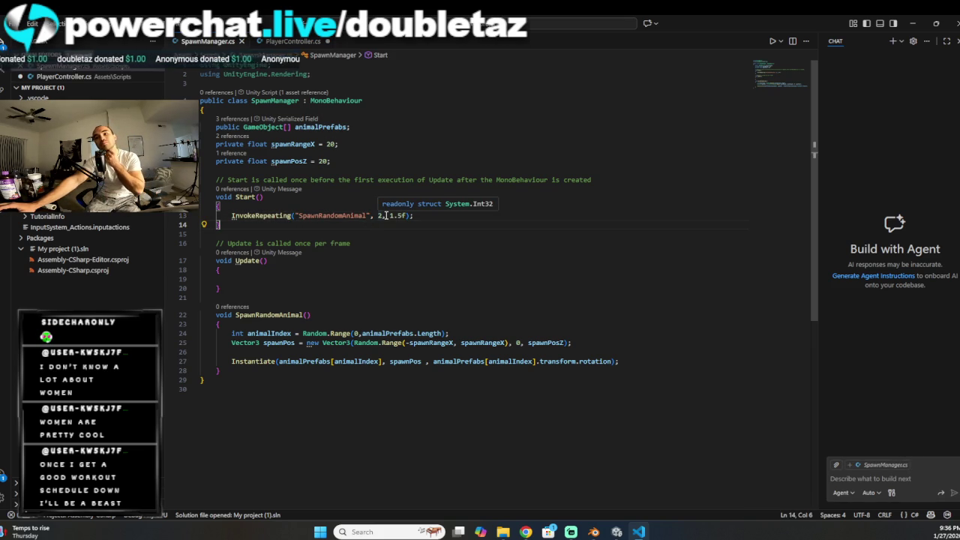
pyautogui.click(371, 145)
pyautogui.click(365, 157)
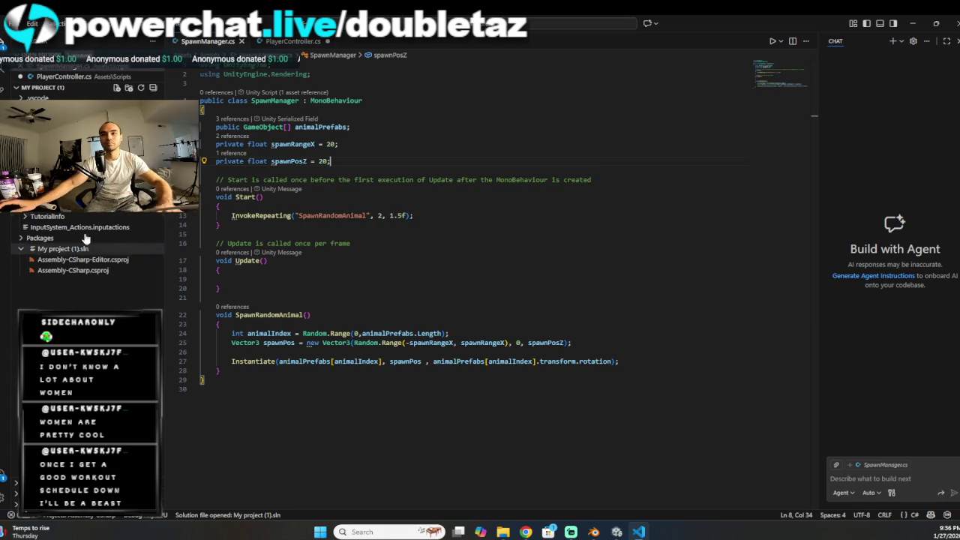
# Step: Declare private float startDelay = 2; below spawnPosZ
pyautogui.press('Return')
pyautogui.write('p')
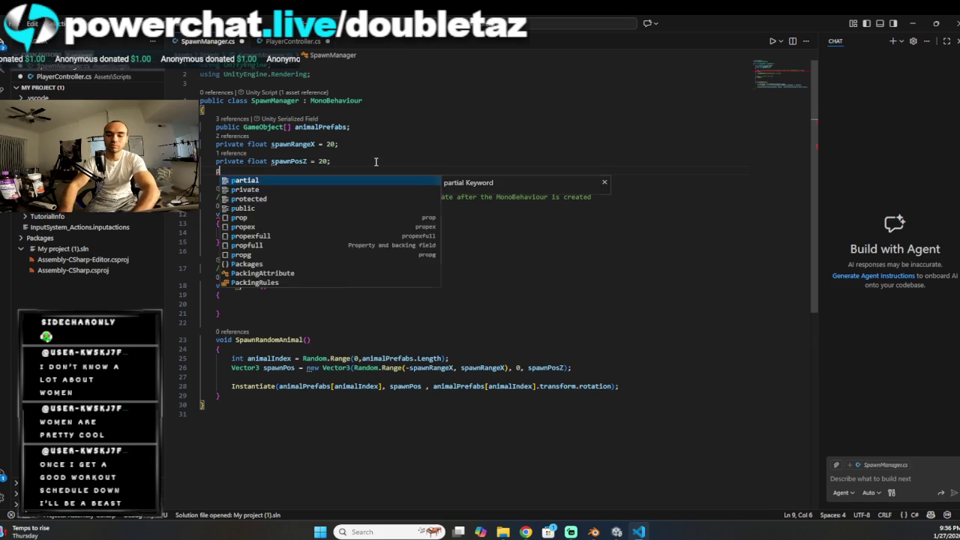
pyautogui.write('rivate float')
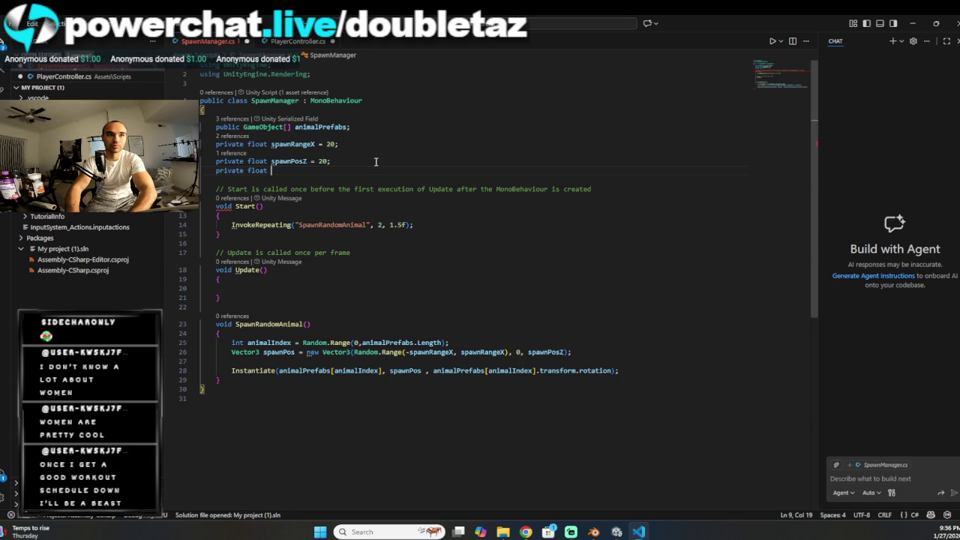
pyautogui.write('start(')
pyautogui.press('BackSpace')
pyautogui.write('Delay ')
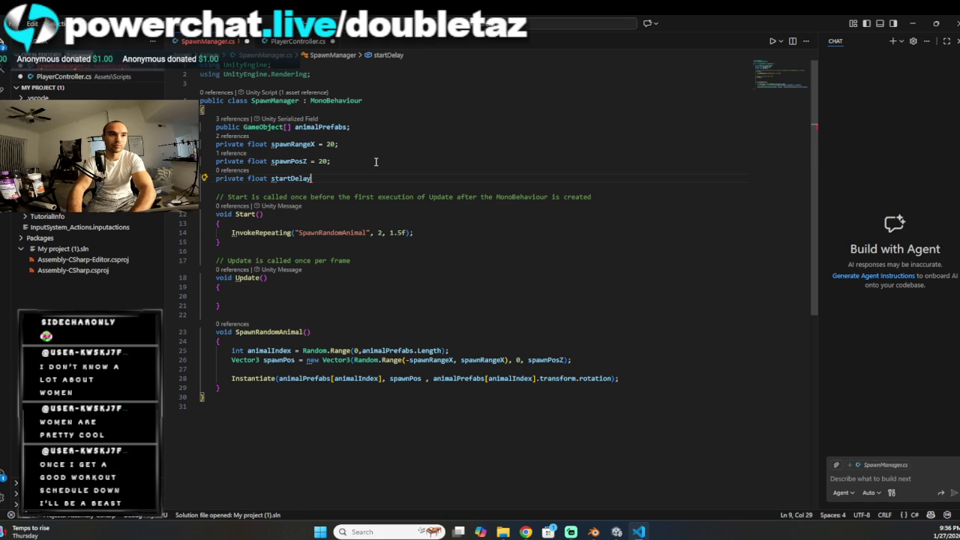
pyautogui.write('= 2')
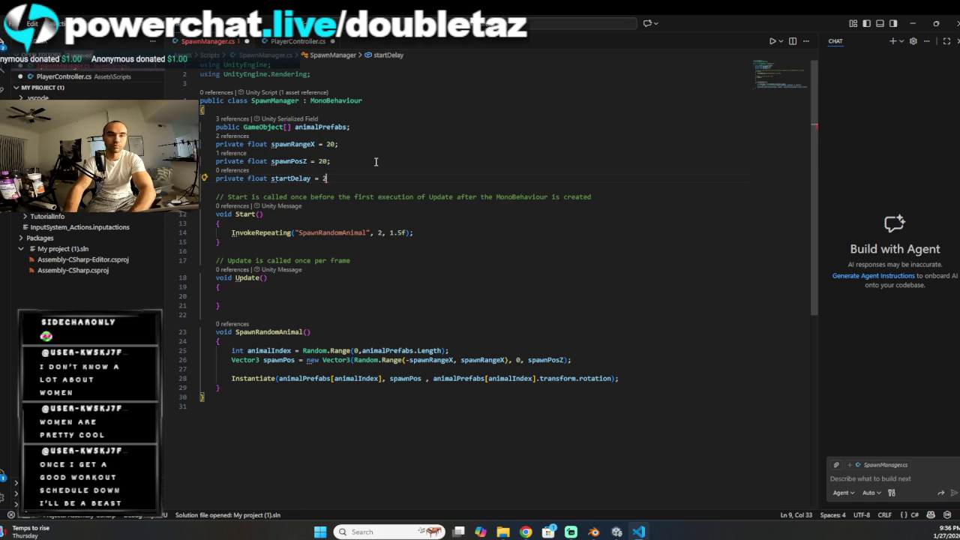
pyautogui.write(';')
pyautogui.press('Return')
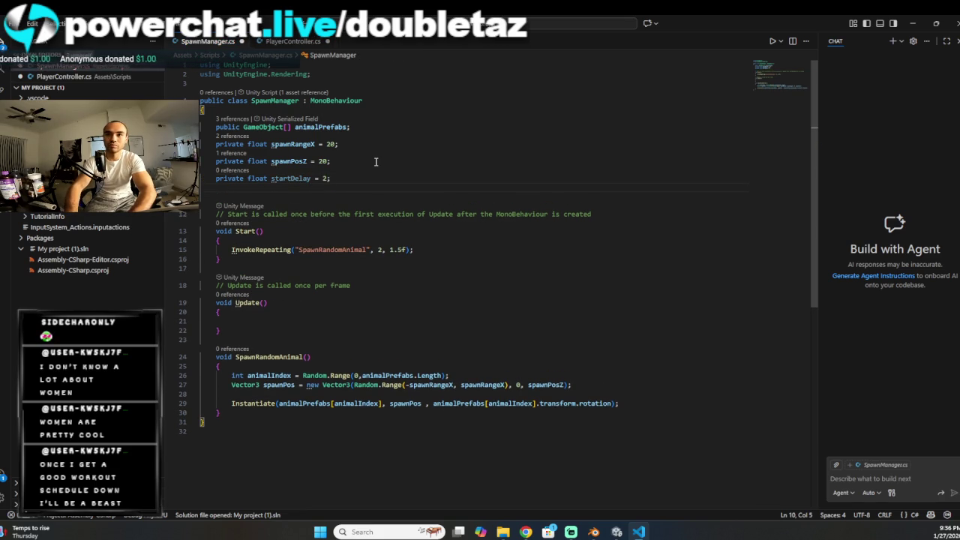
# Step: Declare private float spawnInterval = 1.5f; on the following line
pyautogui.write('pri')
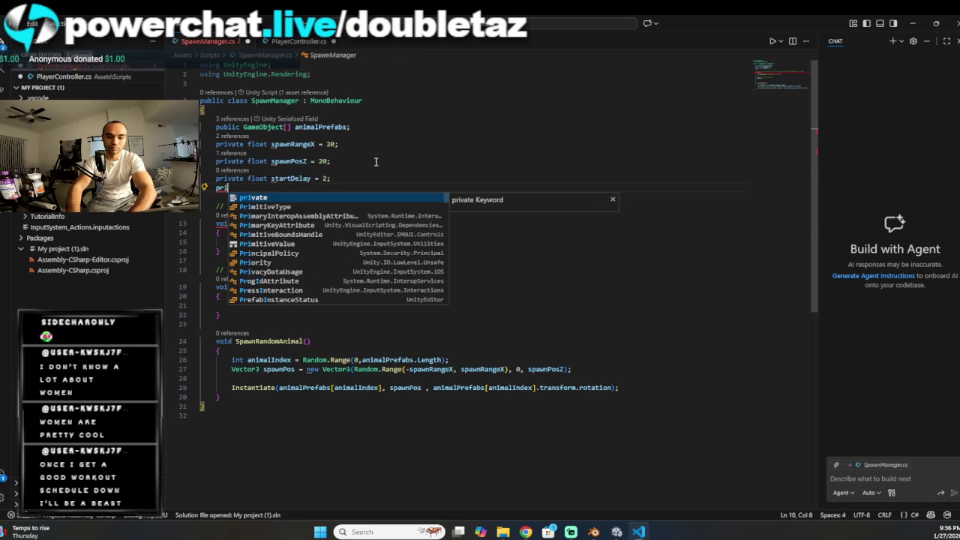
pyautogui.write('vate float ')
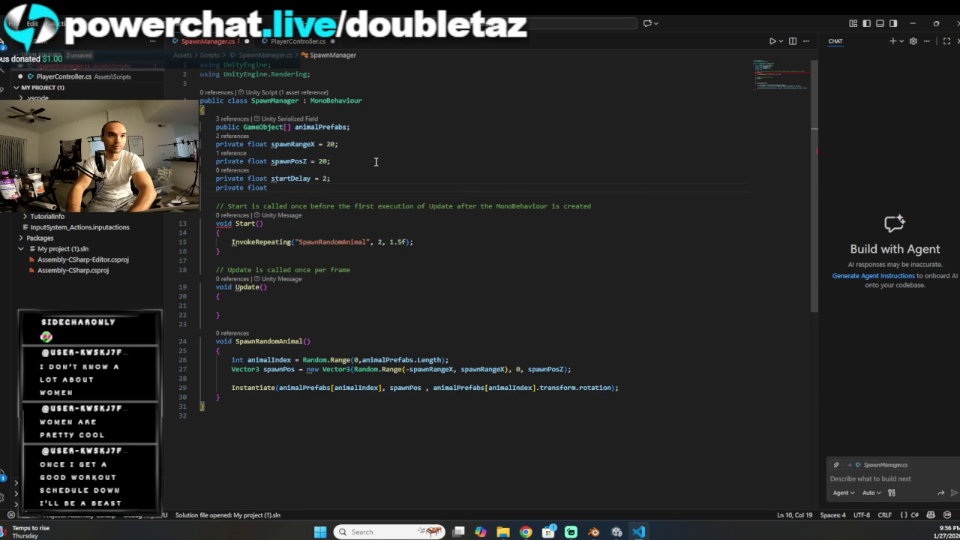
pyautogui.write('spawnInterval')
pyautogui.press('BackSpace')
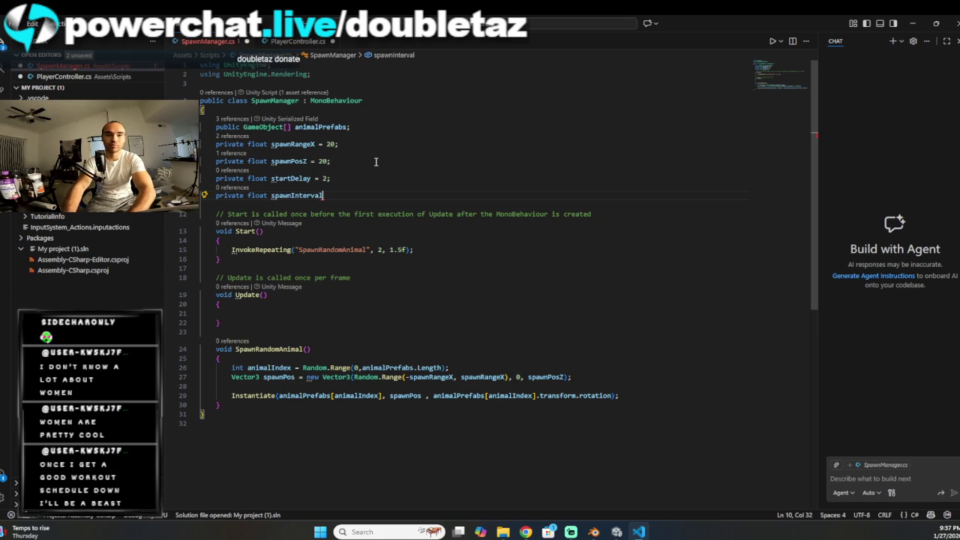
pyautogui.write('= 1.4')
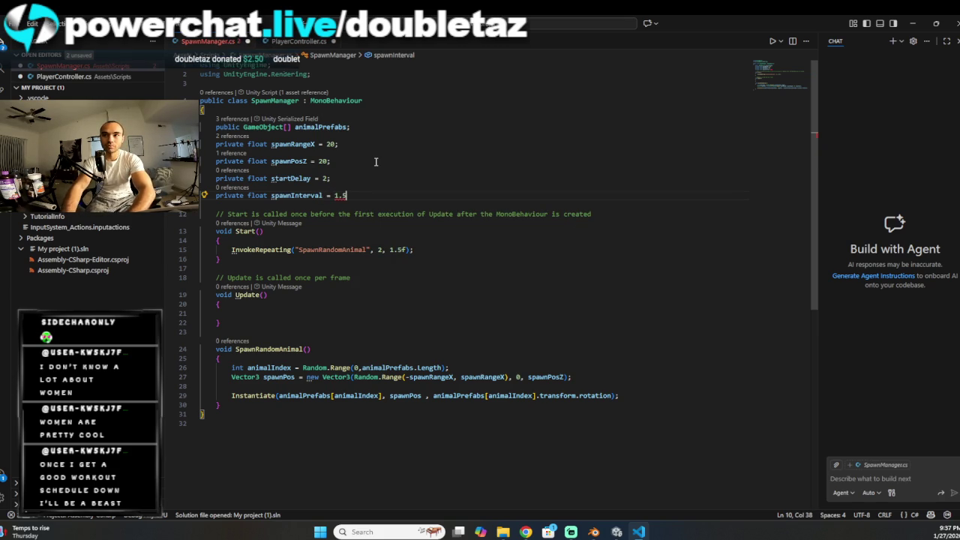
pyautogui.write('f;')
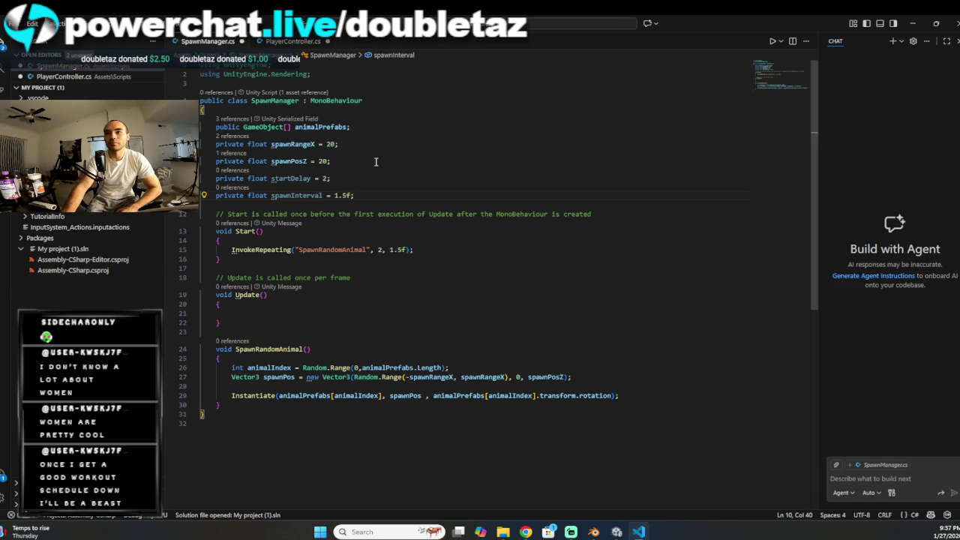
pyautogui.click(382, 250)
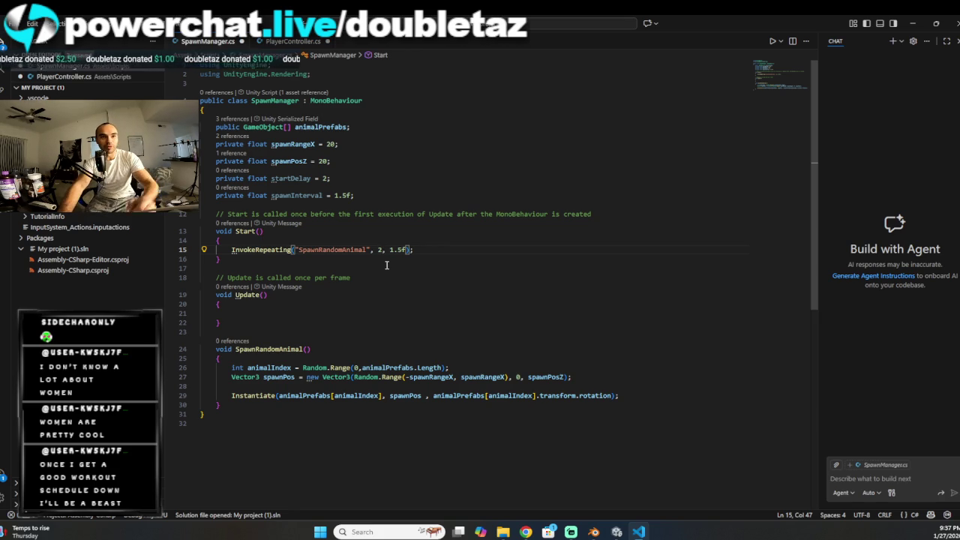
# Step: Replace InvokeRepeating's literal 2 and 1.5f arguments with startDelay and spawnInterval
pyautogui.press('BackSpace')
pyautogui.write('ast')
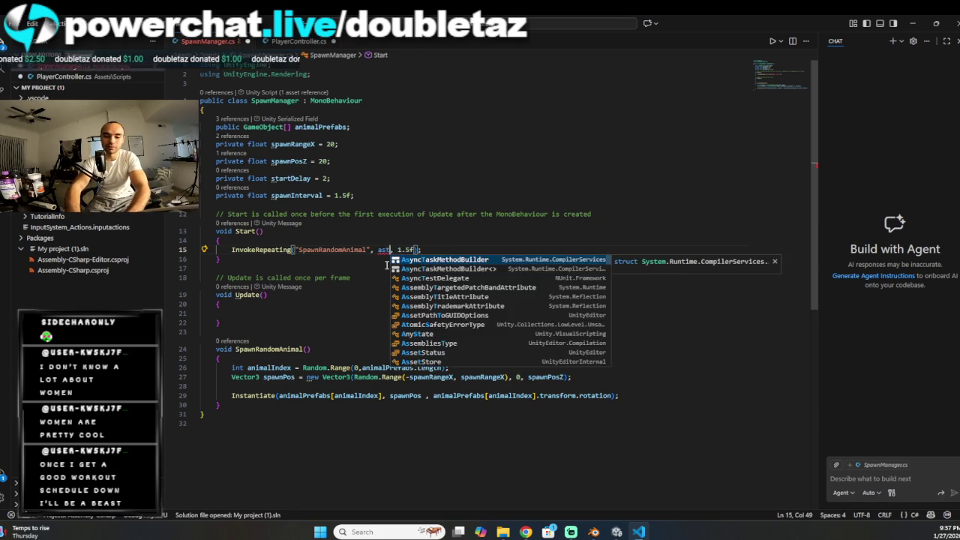
pyautogui.write('artDelay')
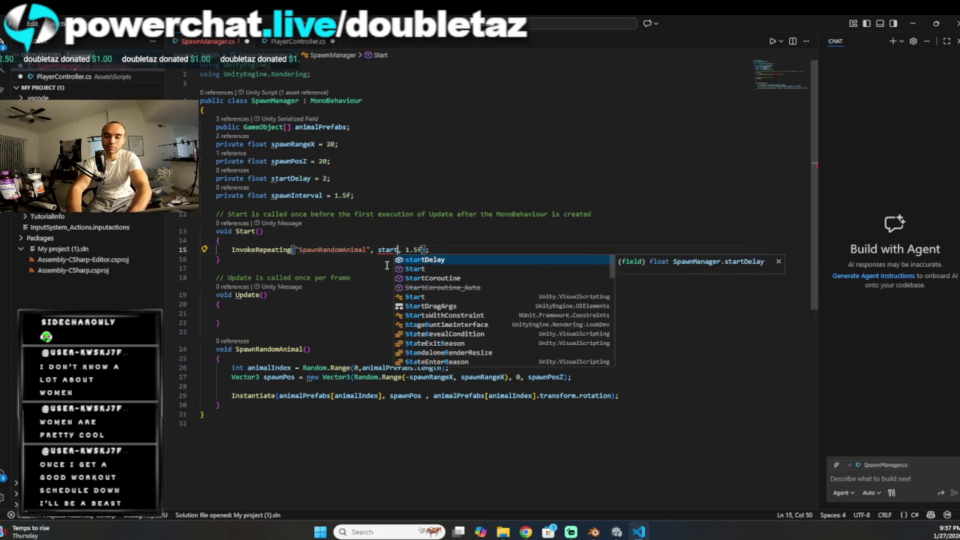
pyautogui.press('BackSpace')
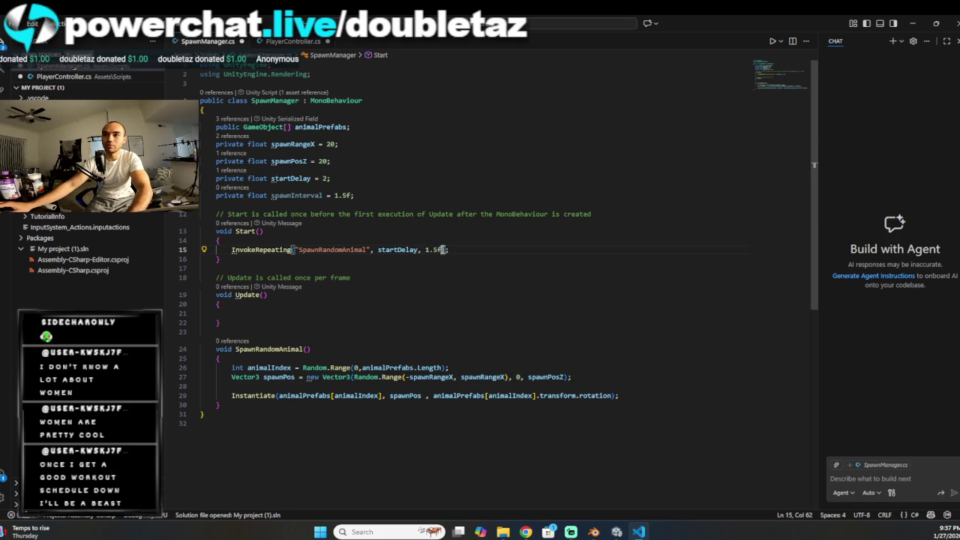
pyautogui.press('BackSpace')
pyautogui.press('BackSpace')
pyautogui.press('BackSpace')
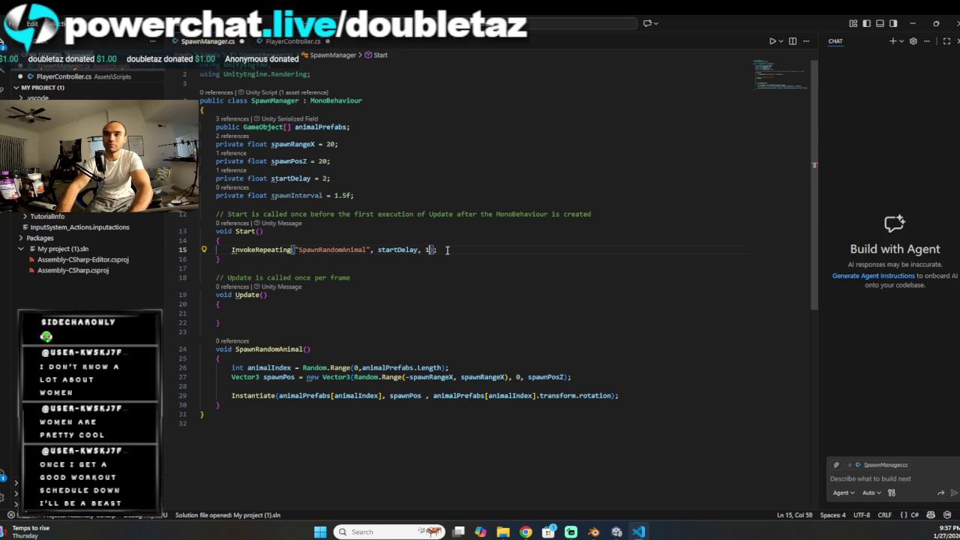
pyautogui.write('spawn')
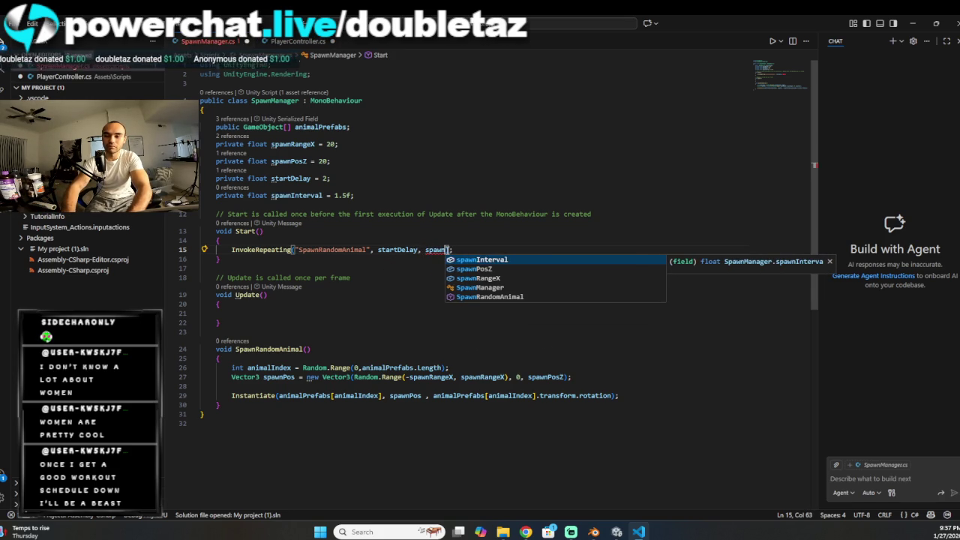
pyautogui.press('Tab')
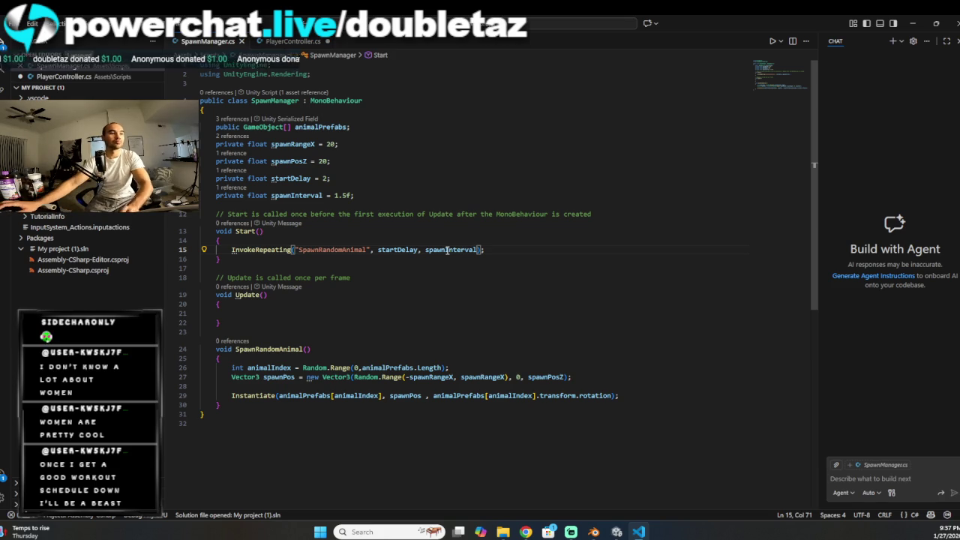
# Step: Check where spawnInterval is used and the startDelay declaration on line 9, then leave VS Code
pyautogui.click(474, 250)
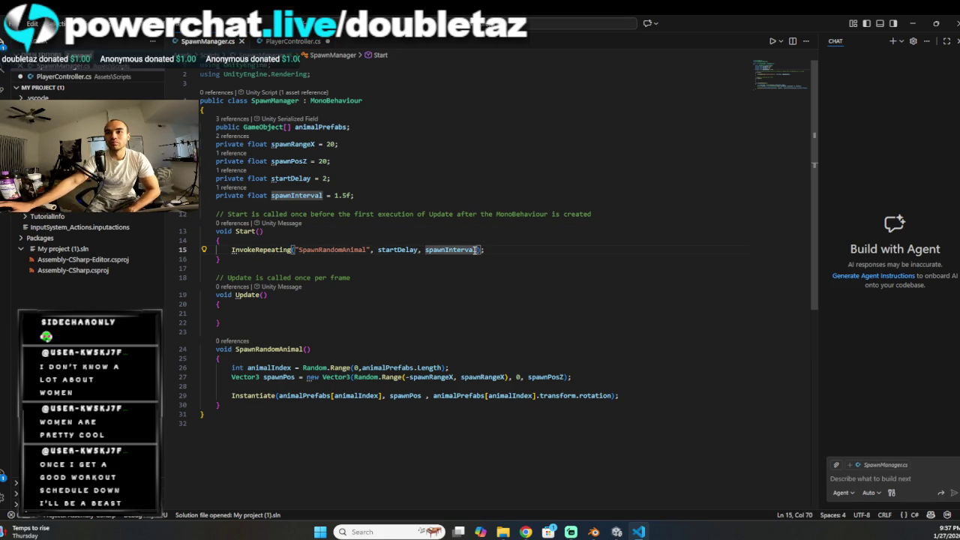
pyautogui.click(359, 171)
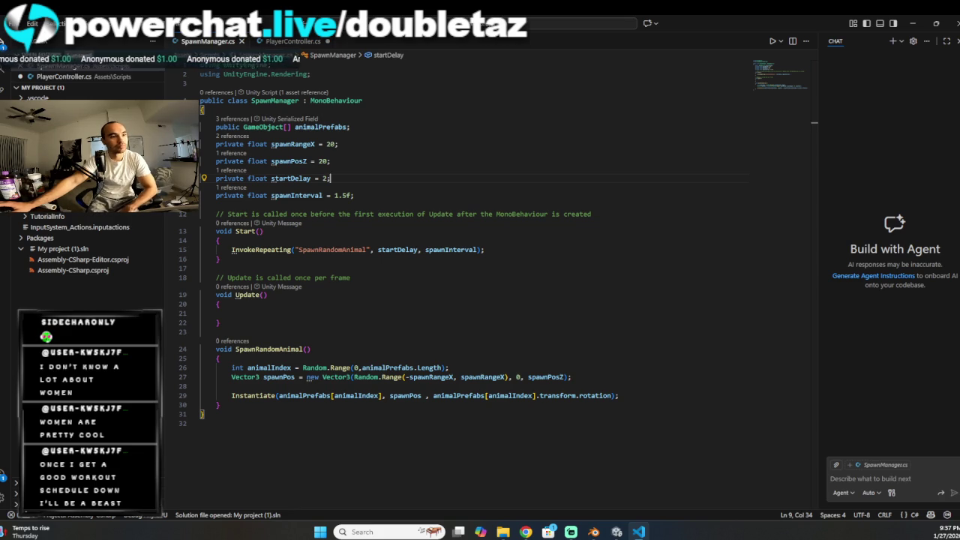
pyautogui.hotkey('alt', 'Tab')
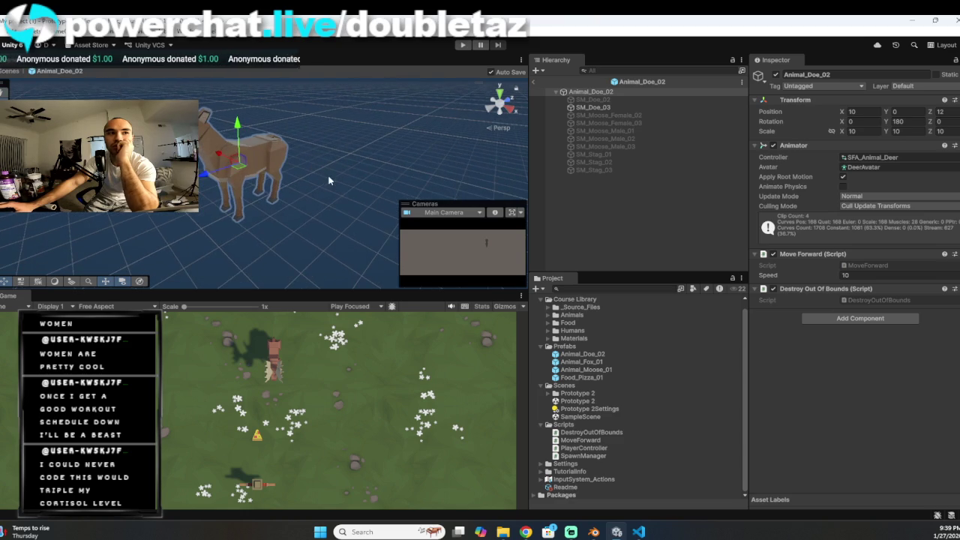
# Step: Frame the deer in the Scene view, then select Animal_Doe_02 and open its Add Component list
pyautogui.moveTo(329, 180); pyautogui.dragTo(277, 167)
pyautogui.press('f')
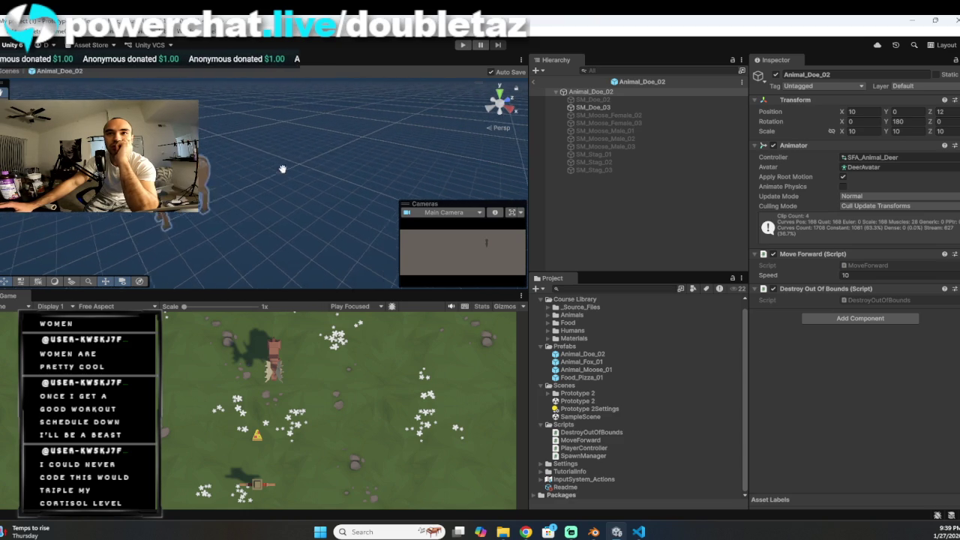
pyautogui.scroll(5, 277, 174)
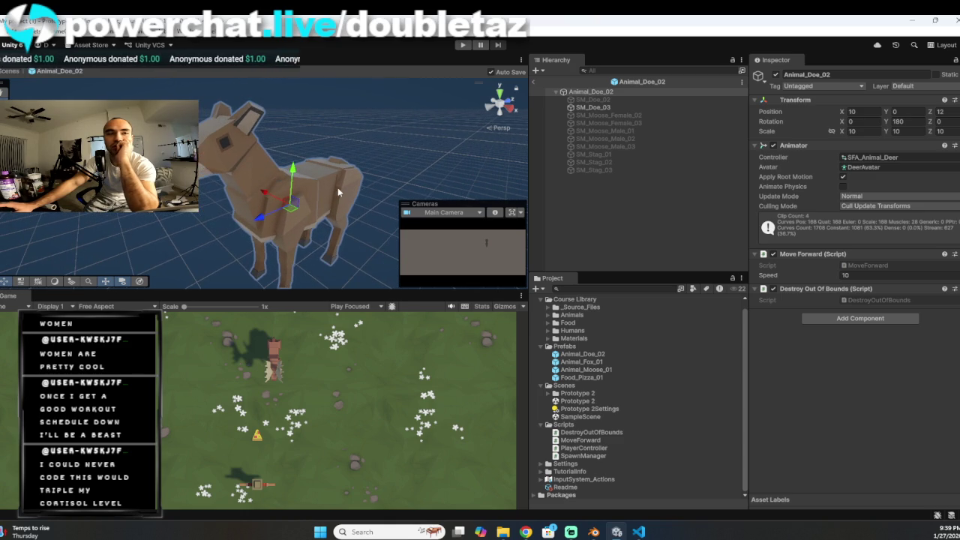
pyautogui.moveTo(356, 182); pyautogui.dragTo(353, 165)
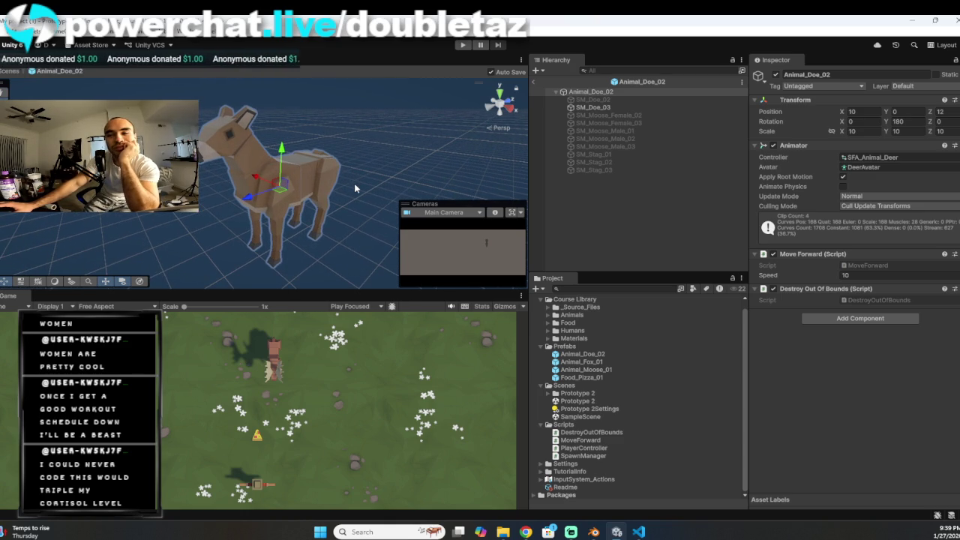
pyautogui.scroll(-3, 356, 188)
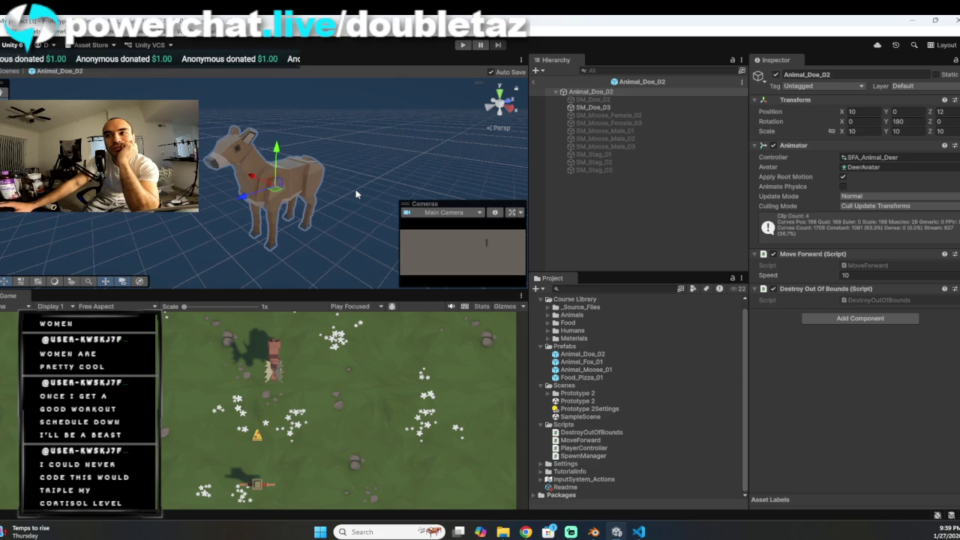
pyautogui.scroll(2, 355, 189)
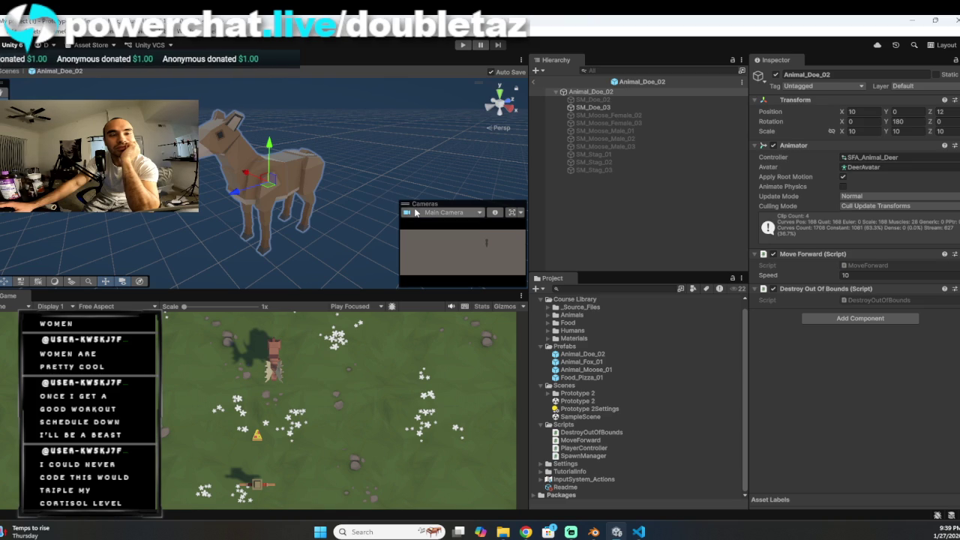
pyautogui.click(619, 94)
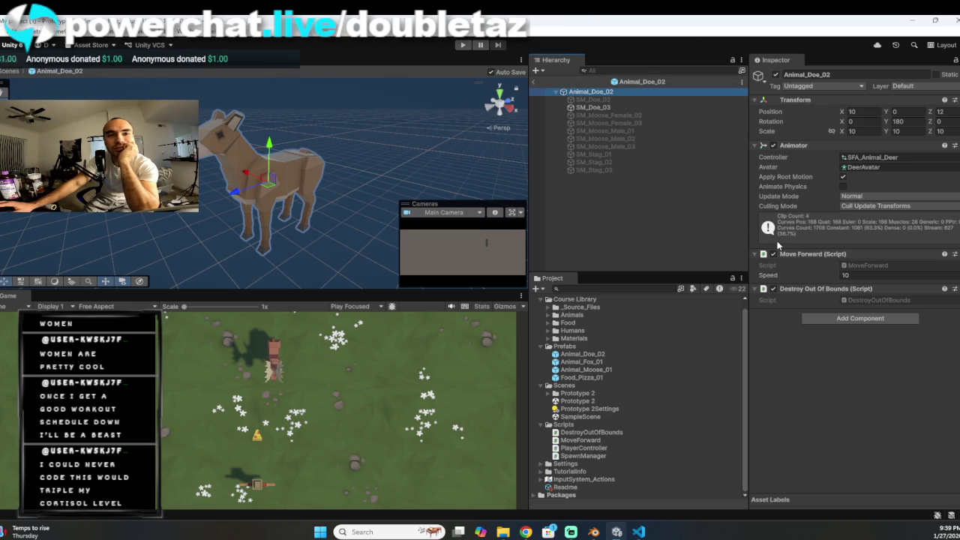
pyautogui.click(869, 319)
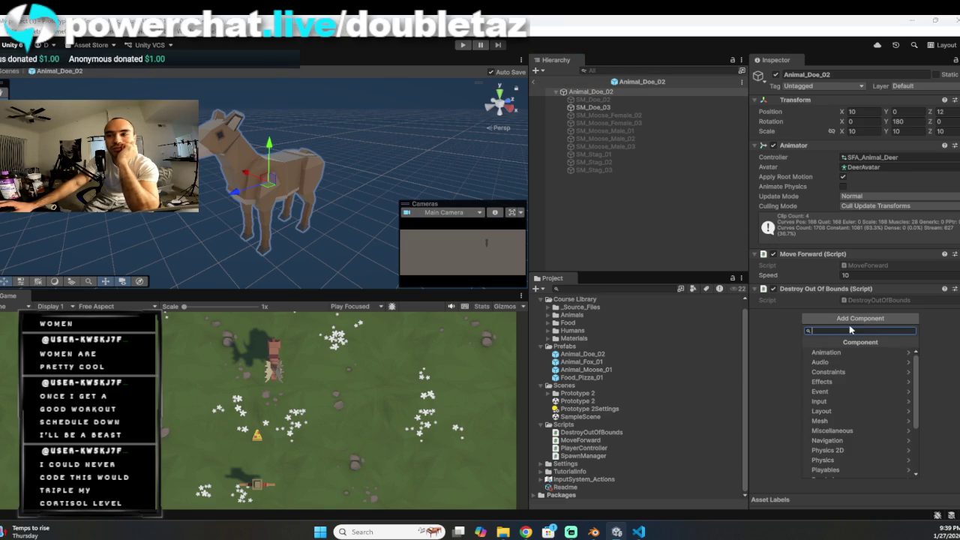
# Step: Search 'colli' and add a Box Collider component to Animal_Doe_02
pyautogui.write('colli')
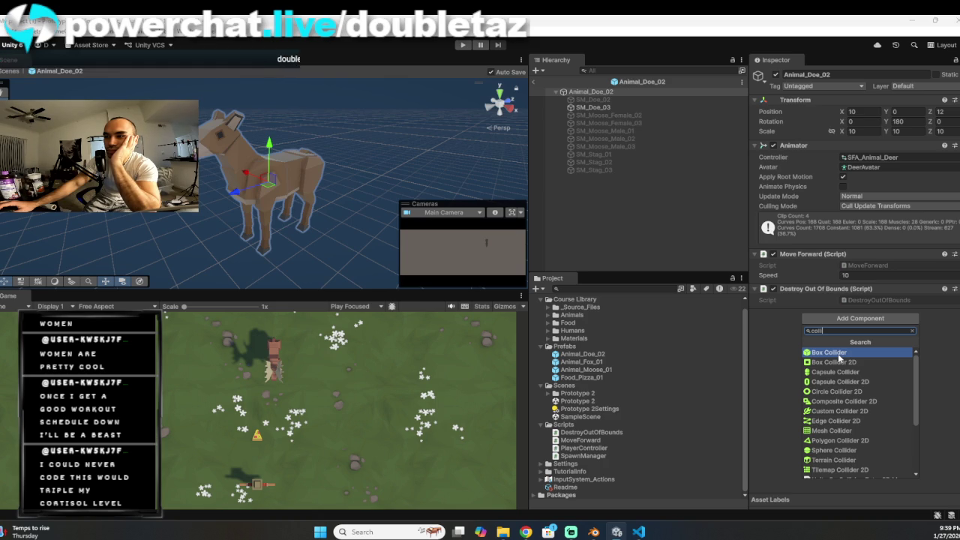
pyautogui.click(839, 353)
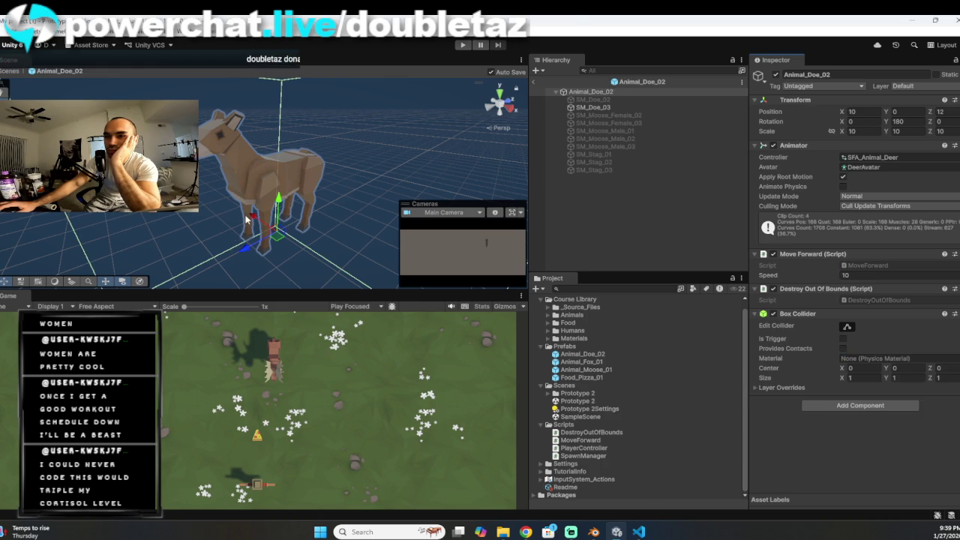
pyautogui.scroll(-5, 248, 221)
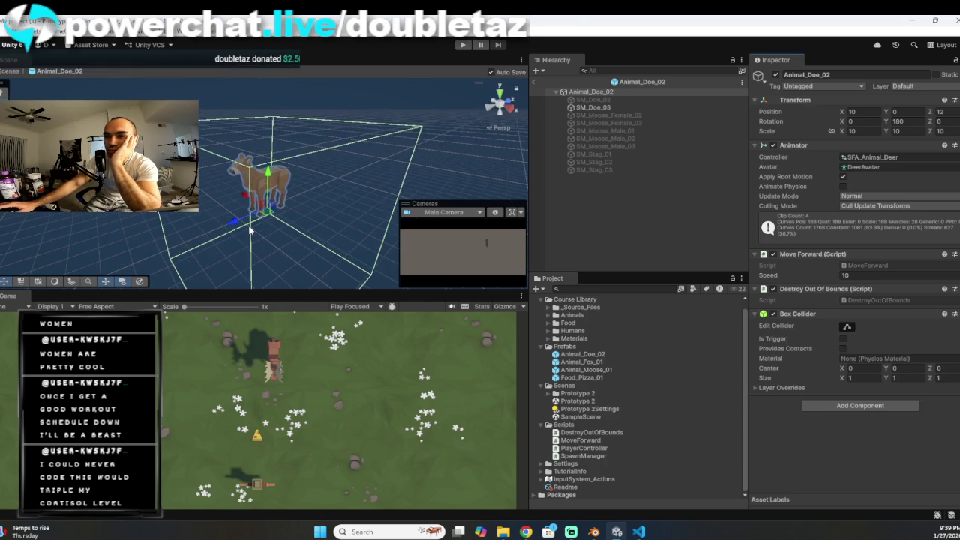
pyautogui.scroll(-2, 251, 230)
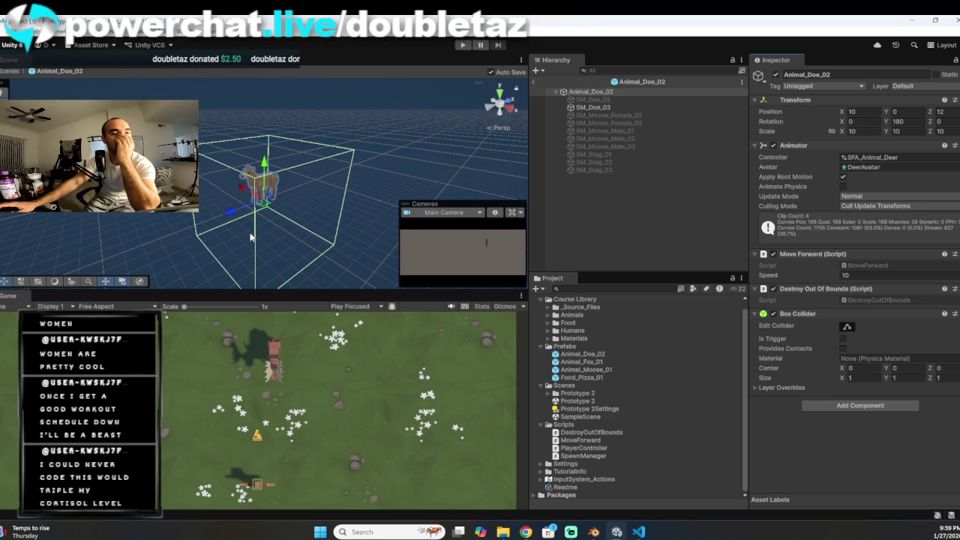
pyautogui.scroll(4, 252, 234)
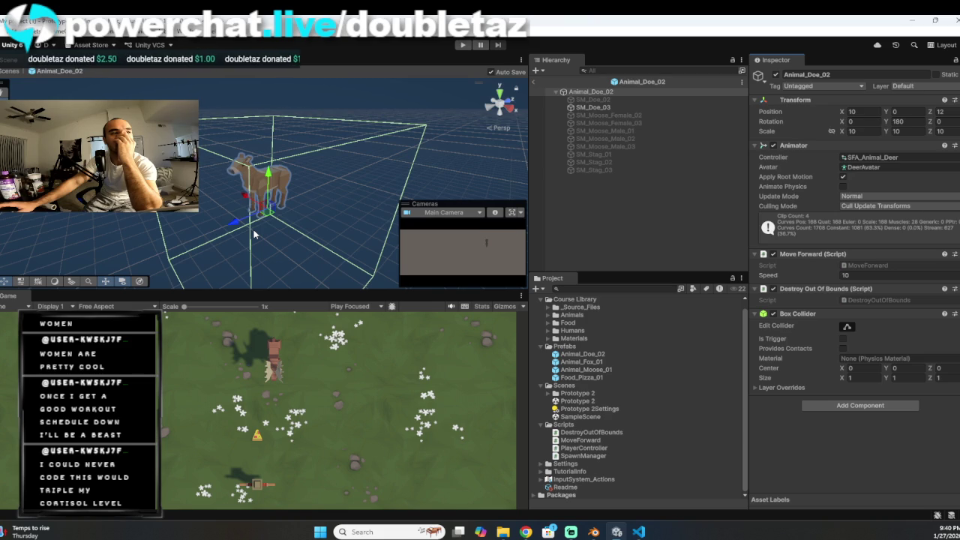
pyautogui.scroll(2, 253, 235)
pyautogui.scroll(2, 324, 230)
# Step: Inspect the new collider box around the deer from the Back and Right gizmo views
pyautogui.moveTo(327, 215); pyautogui.dragTo(324, 214)
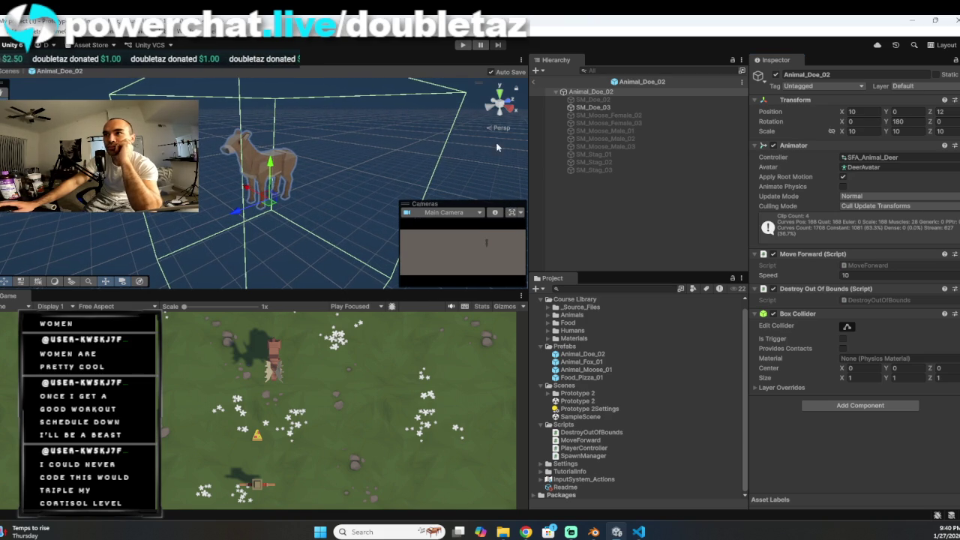
pyautogui.moveTo(369, 165); pyautogui.dragTo(284, 176)
pyautogui.scroll(2, 287, 177)
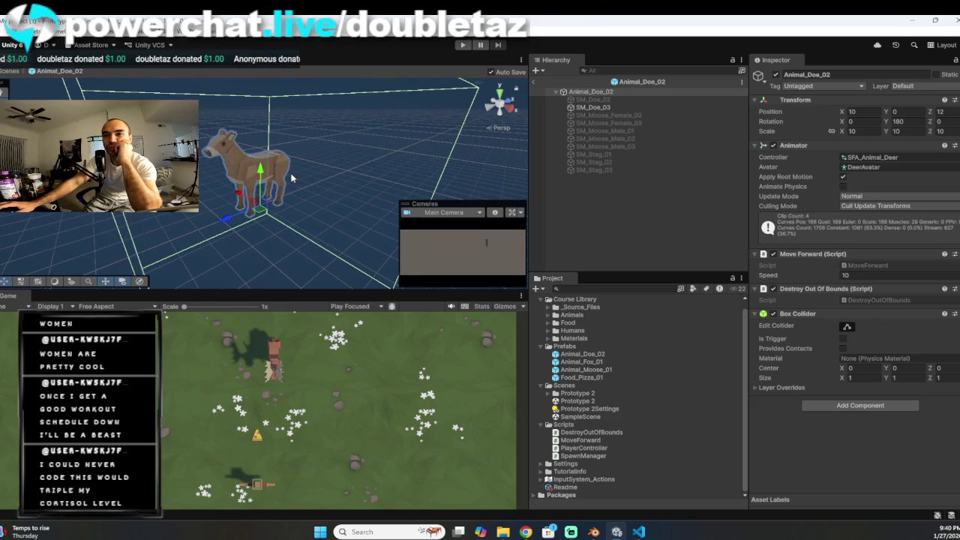
pyautogui.click(486, 108)
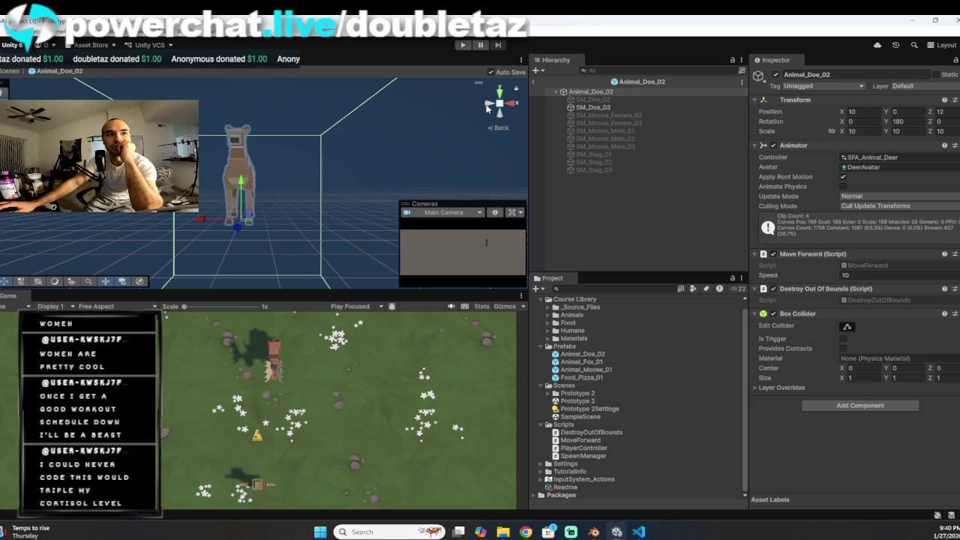
pyautogui.click(513, 104)
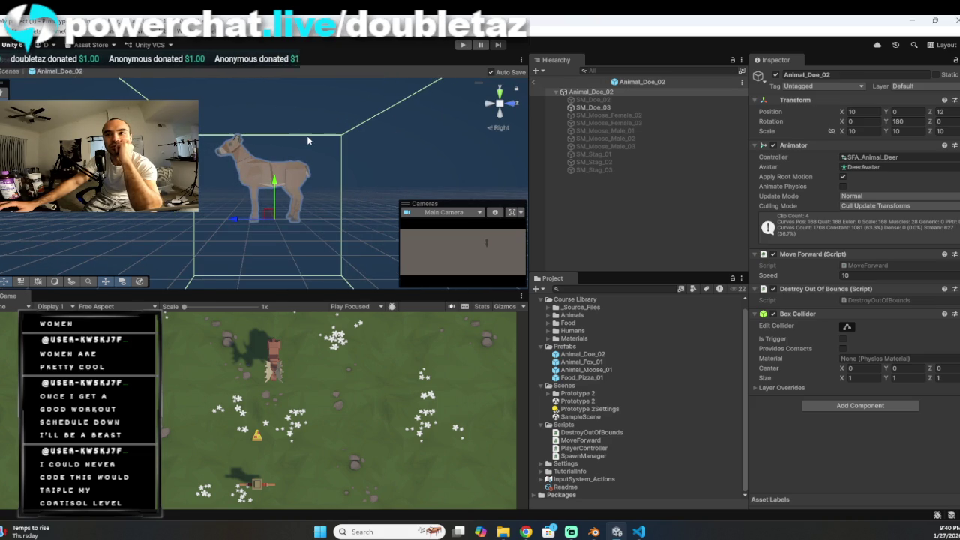
pyautogui.scroll(-5, 311, 140)
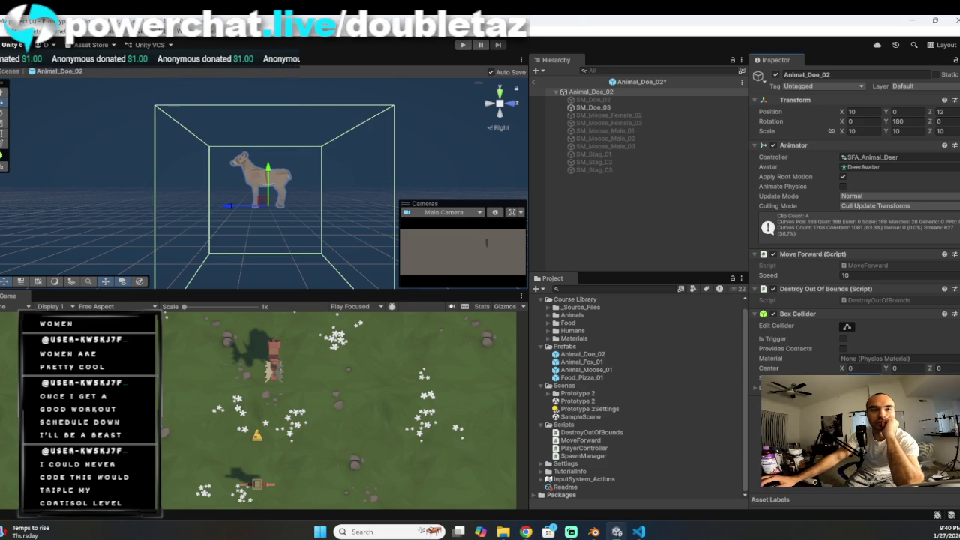
# Step: In Edit Collider mode, pull the box's side, right, top and bottom faces in to hug the deer
pyautogui.click(849, 327)
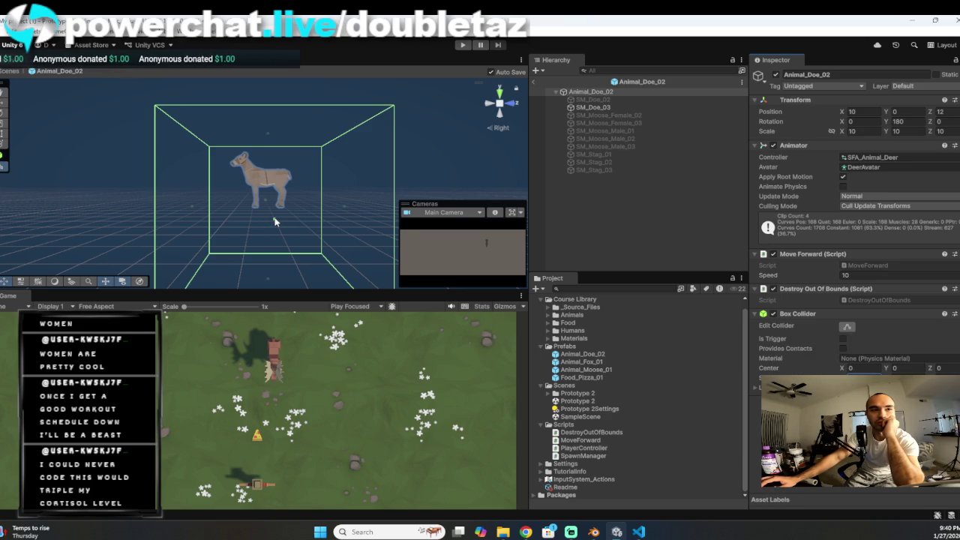
pyautogui.moveTo(275, 221)
pyautogui.mouseDown()
pyautogui.moveTo(196, 221)
pyautogui.moveTo(233, 212)
pyautogui.mouseUp()
pyautogui.moveTo(351, 211); pyautogui.dragTo(300, 214)
pyautogui.moveTo(263, 135); pyautogui.dragTo(266, 161)
pyautogui.moveTo(265, 262); pyautogui.dragTo(263, 208)
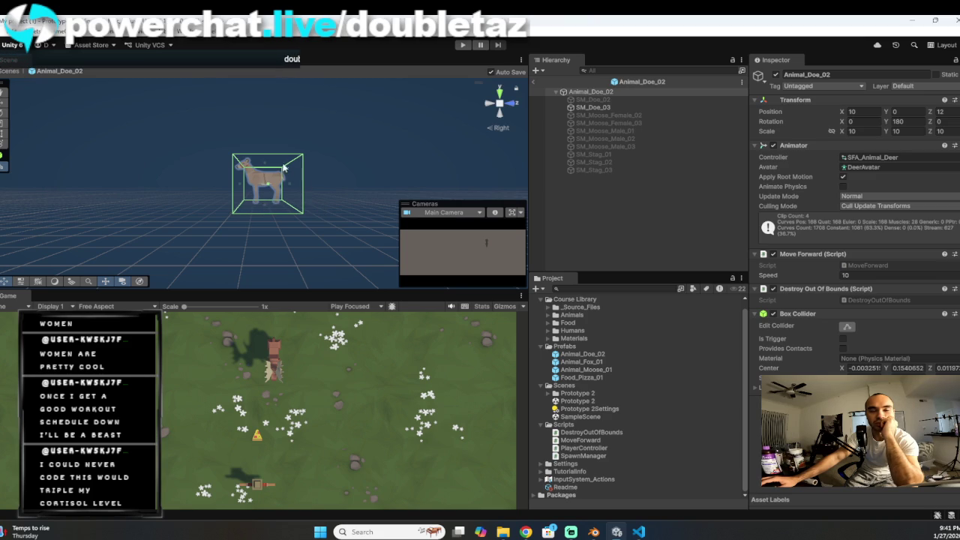
pyautogui.click(263, 160)
pyautogui.click(258, 177)
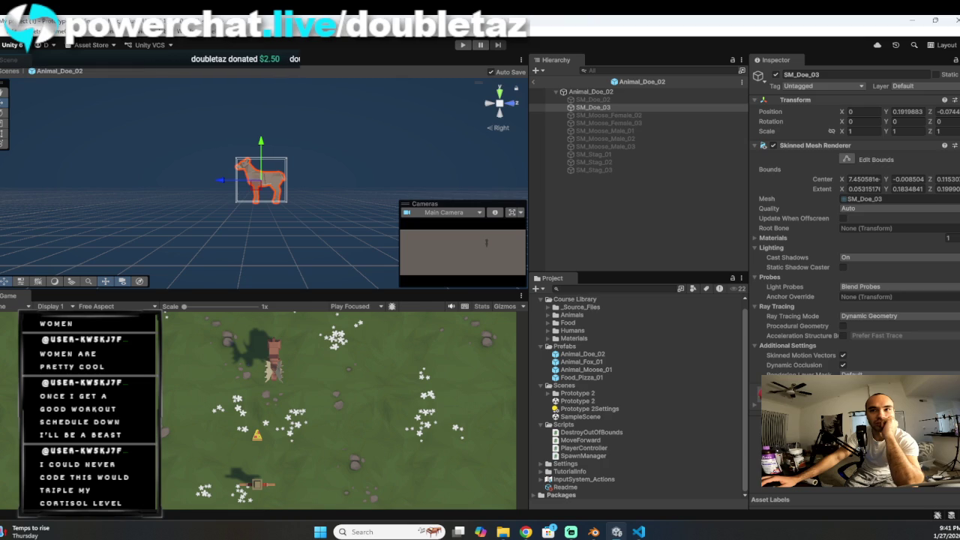
# Step: Select the SM_Doe_03 mesh, then view the Animal_Doe_02 prefab's Box Collider settings
pyautogui.click(237, 186)
pyautogui.click(251, 172)
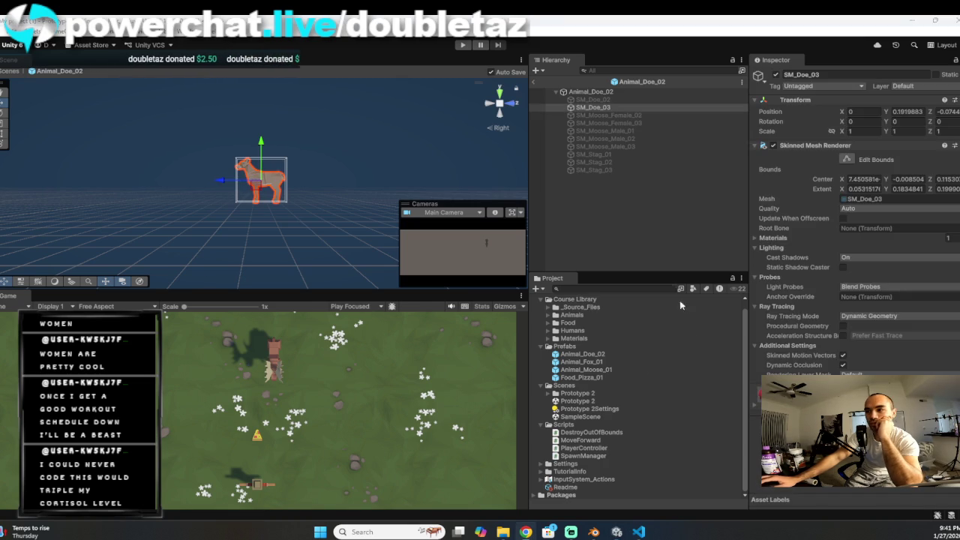
pyautogui.click(605, 109)
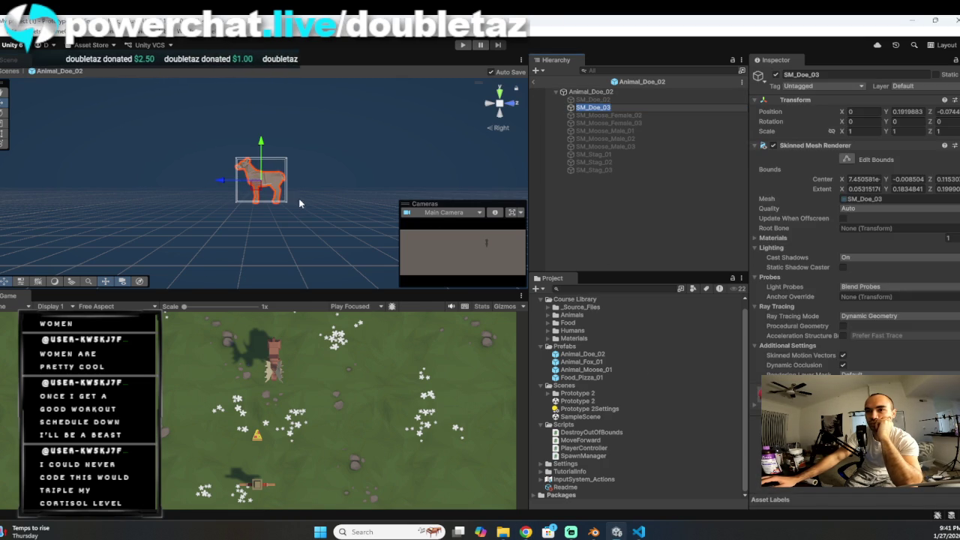
pyautogui.click(279, 154)
pyautogui.click(260, 183)
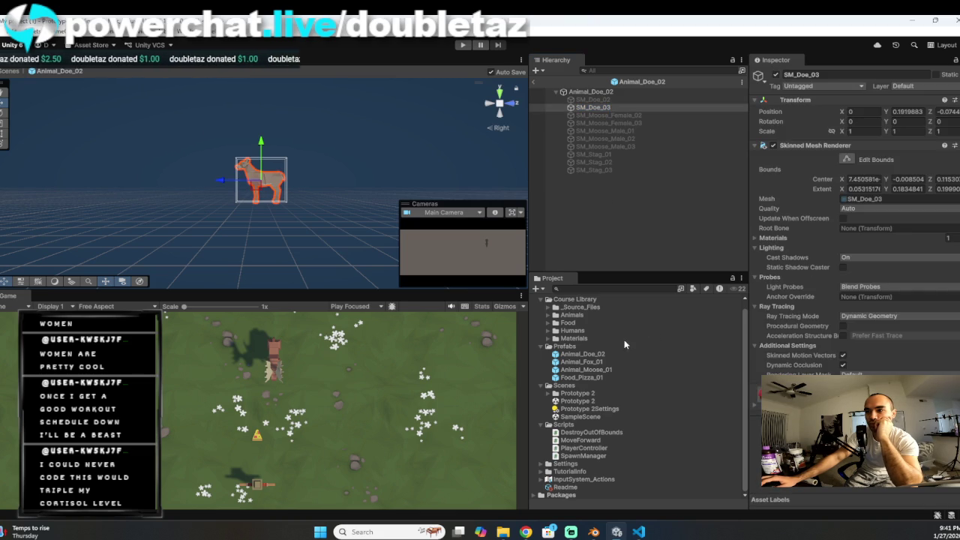
pyautogui.click(607, 355)
pyautogui.scroll(-3, 783, 357)
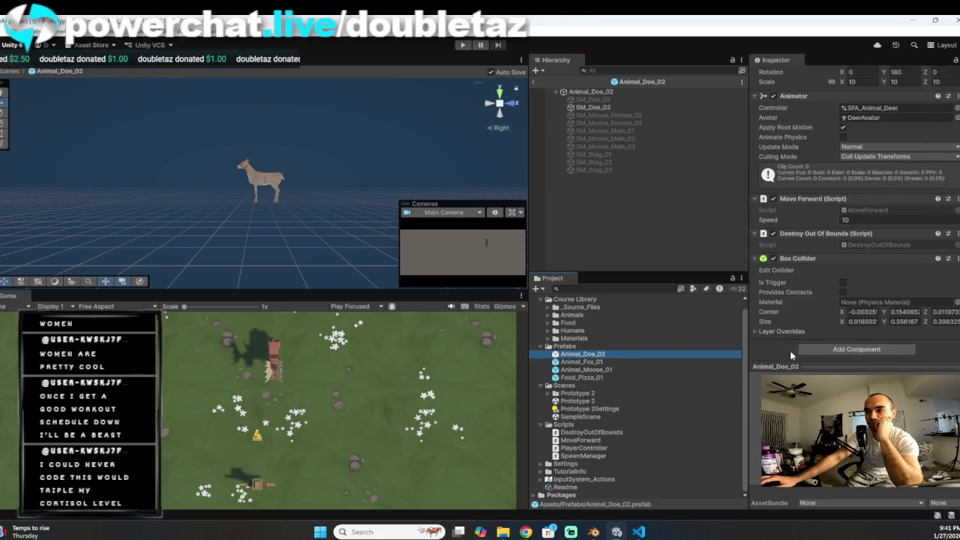
pyautogui.click(790, 271)
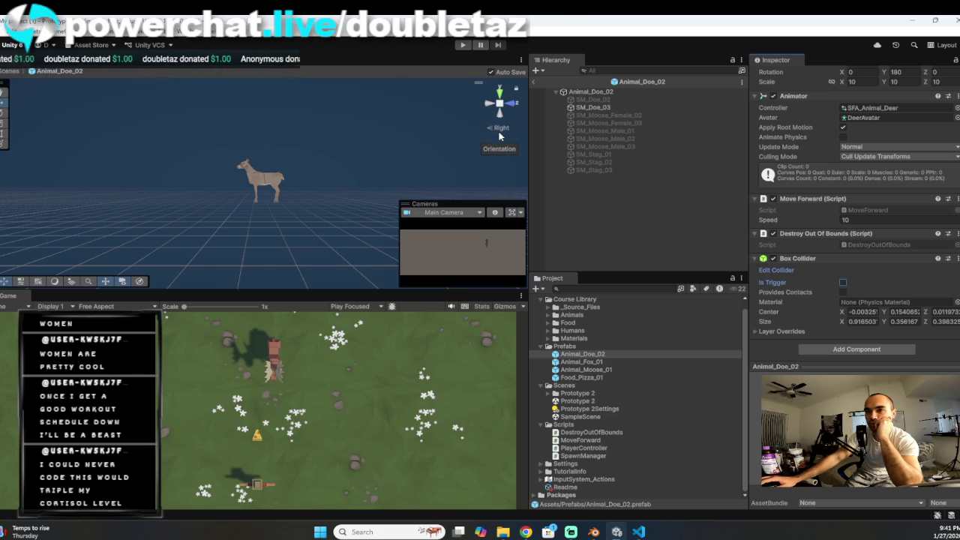
# Step: Frame the SM_Doe_03 deer mesh and return to the Animal_Doe_02 root's components
pyautogui.click(269, 185)
pyautogui.click(287, 197)
pyautogui.click(276, 186)
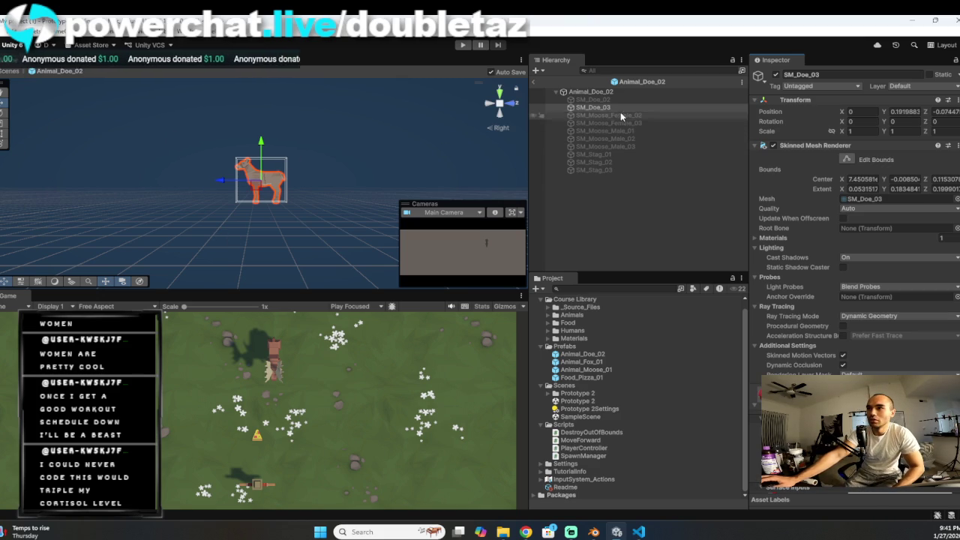
pyautogui.doubleClick(606, 108)
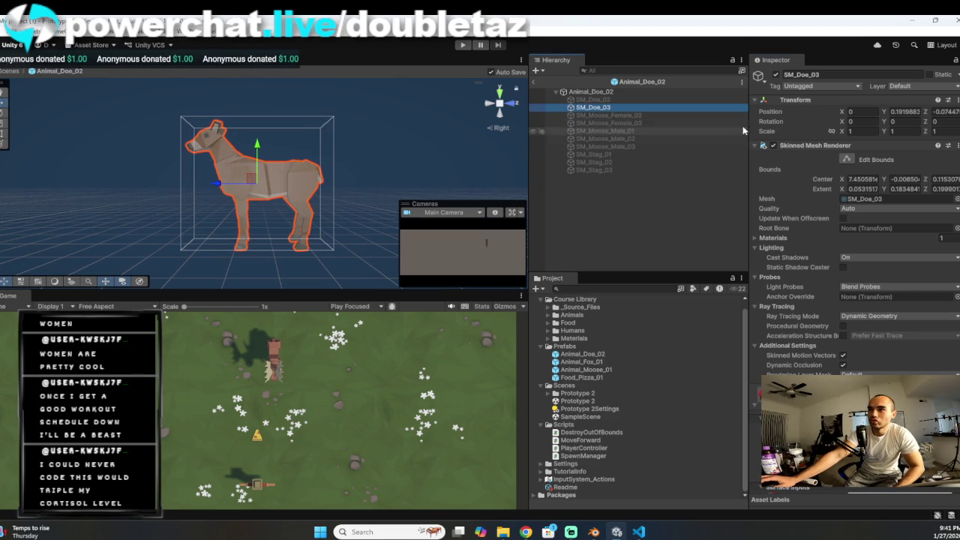
pyautogui.scroll(-5, 803, 249)
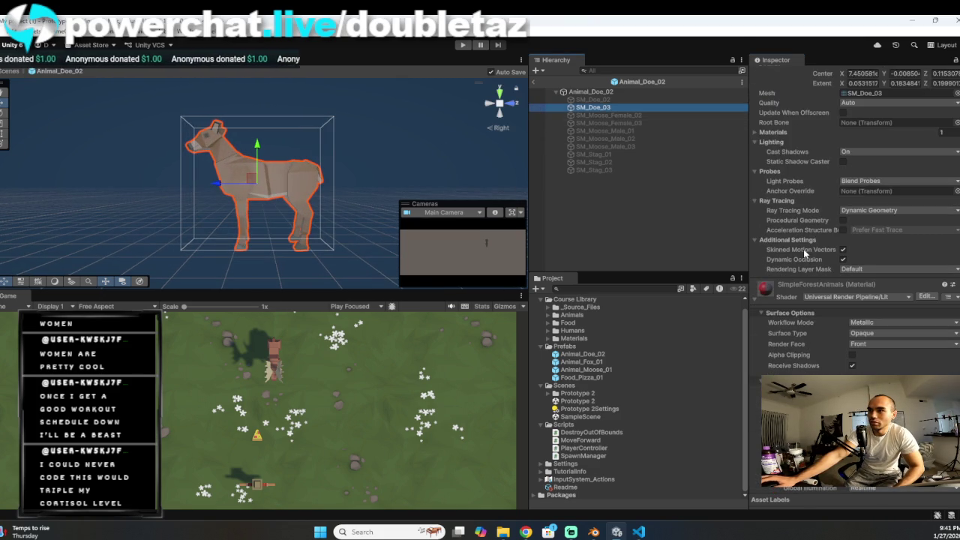
pyautogui.scroll(-3, 801, 257)
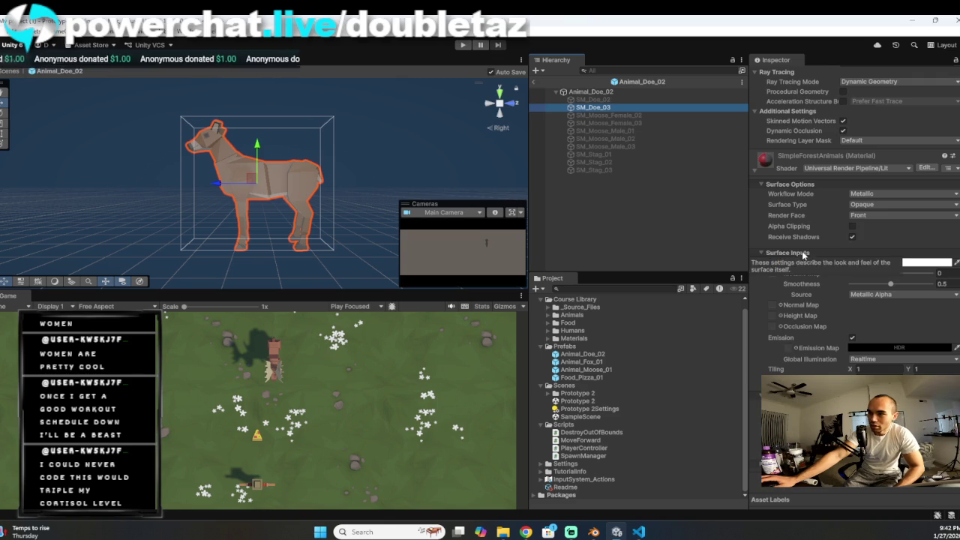
pyautogui.scroll(5, 825, 350)
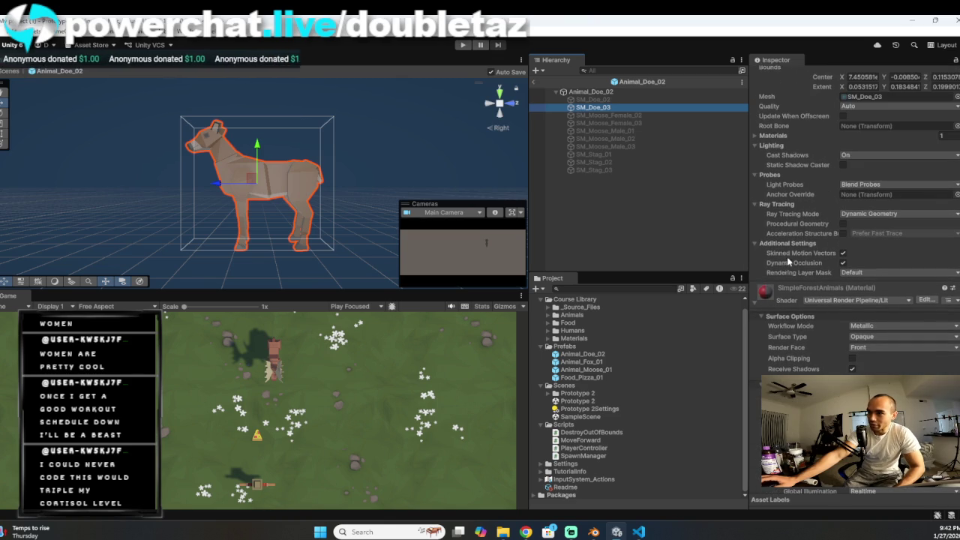
pyautogui.click(599, 356)
pyautogui.scroll(-5, 388, 158)
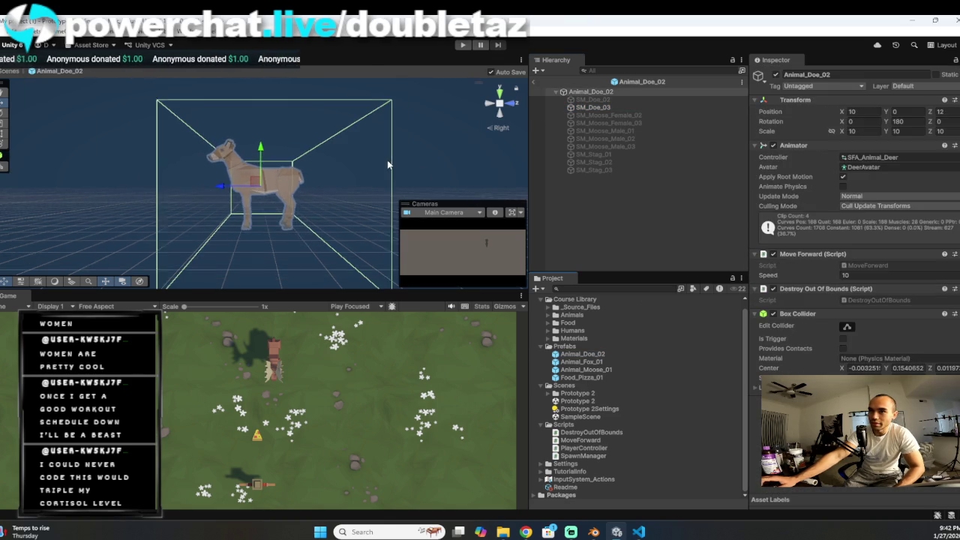
# Step: Enter Edit Collider mode and drag the Box Collider's left face inward toward the deer
pyautogui.scroll(-1, 408, 170)
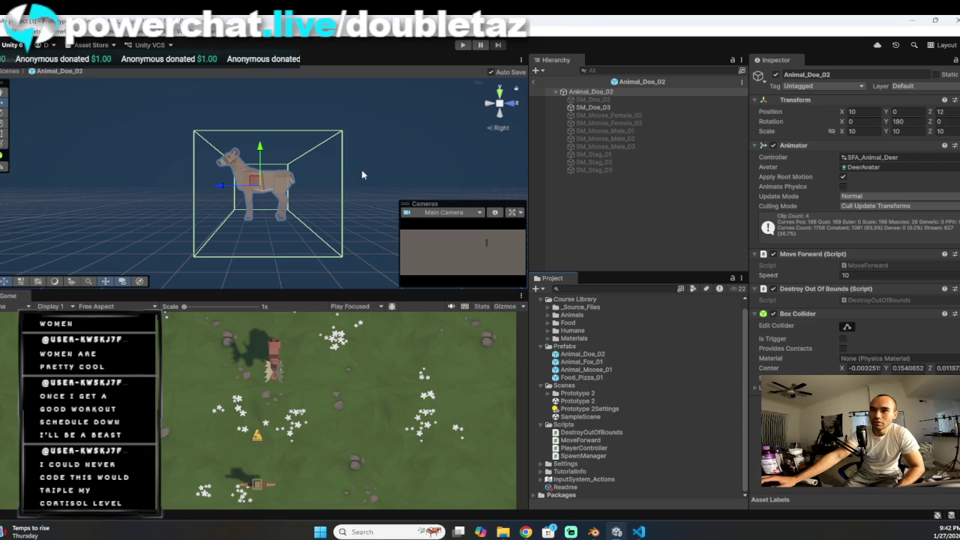
pyautogui.click(847, 327)
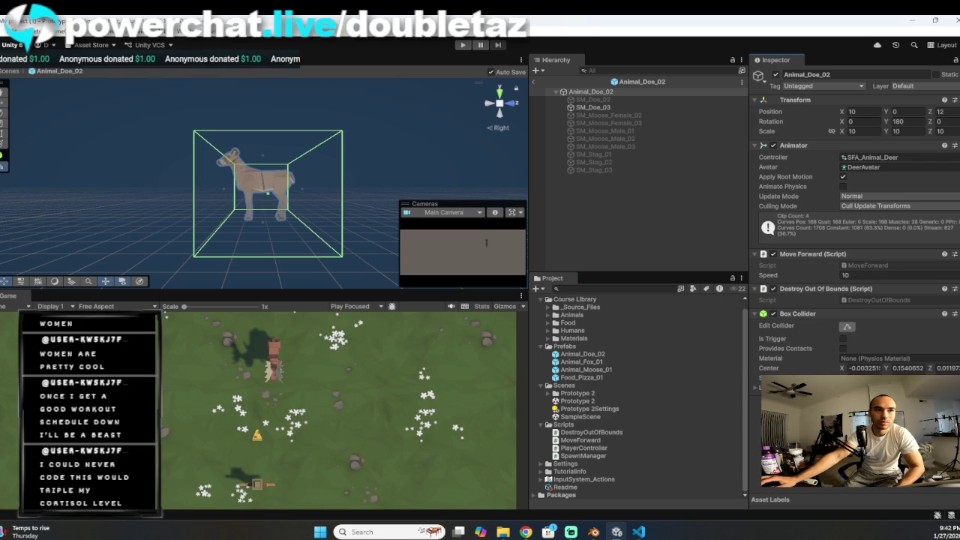
pyautogui.moveTo(410, 157)
pyautogui.mouseDown()
pyautogui.moveTo(140, 201)
pyautogui.moveTo(198, 188)
pyautogui.mouseUp()
pyautogui.moveTo(278, 183); pyautogui.dragTo(237, 189)
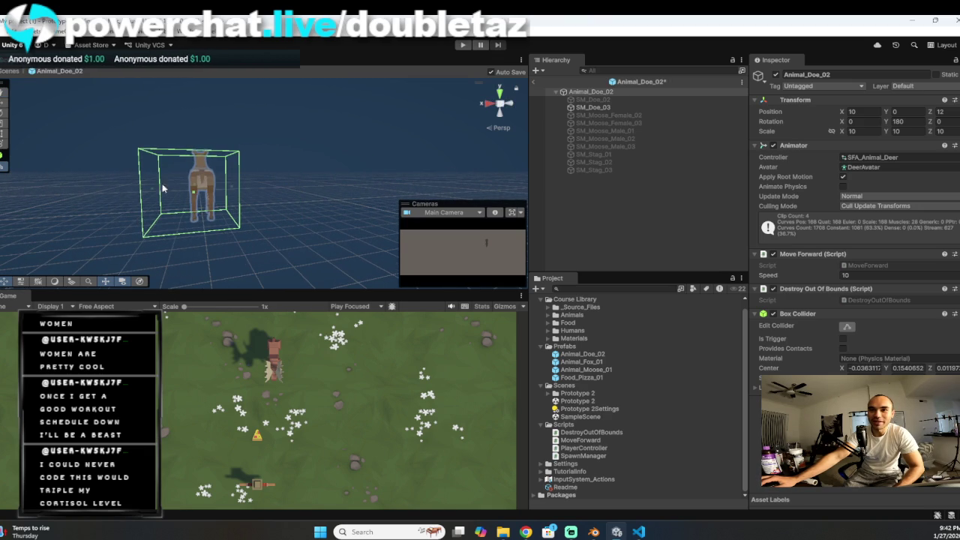
pyautogui.moveTo(145, 190); pyautogui.dragTo(164, 191)
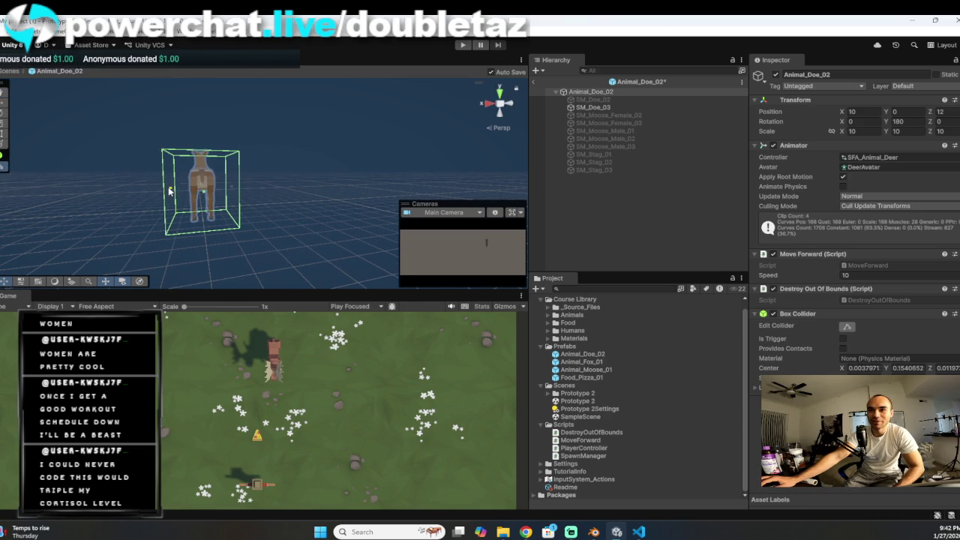
pyautogui.moveTo(231, 191)
pyautogui.mouseDown()
pyautogui.moveTo(294, 213)
pyautogui.moveTo(255, 187)
pyautogui.moveTo(350, 178)
pyautogui.moveTo(269, 182)
pyautogui.moveTo(297, 242)
pyautogui.moveTo(311, 241)
pyautogui.moveTo(261, 230)
pyautogui.mouseUp()
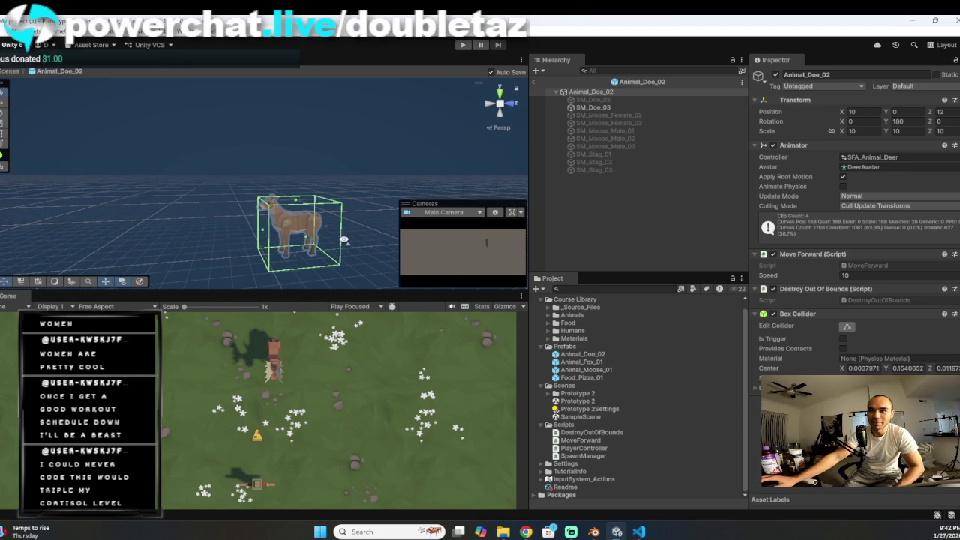
pyautogui.click(260, 230)
pyautogui.click(279, 231)
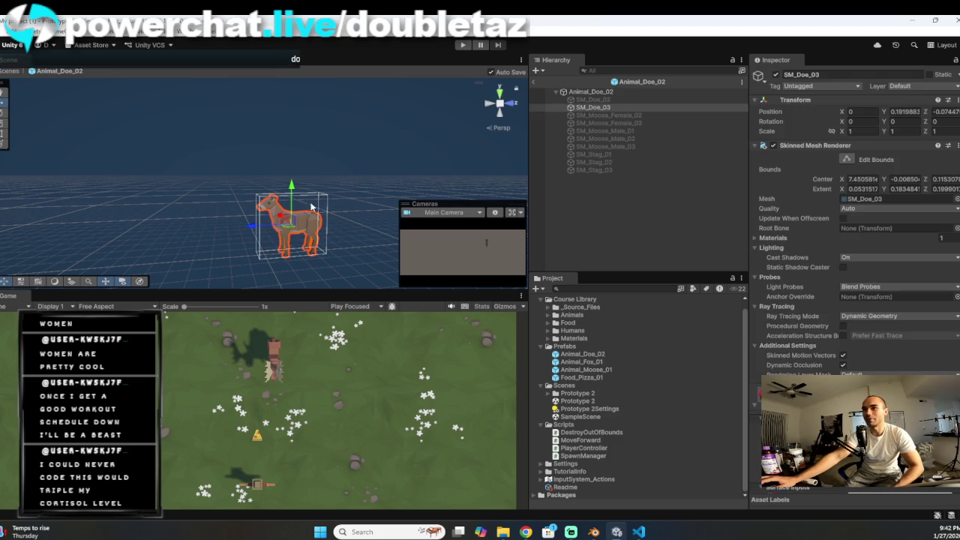
# Step: Frame SM_Doe_03 up close, then select the Animal_Doe_02 root to show its Box Collider
pyautogui.doubleClick(596, 107)
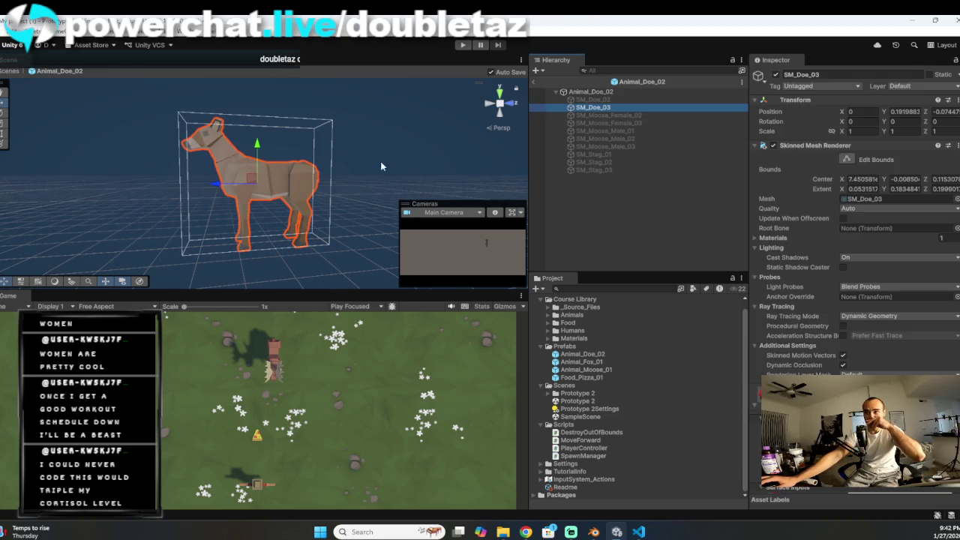
pyautogui.doubleClick(589, 108)
pyautogui.scroll(-5, 339, 225)
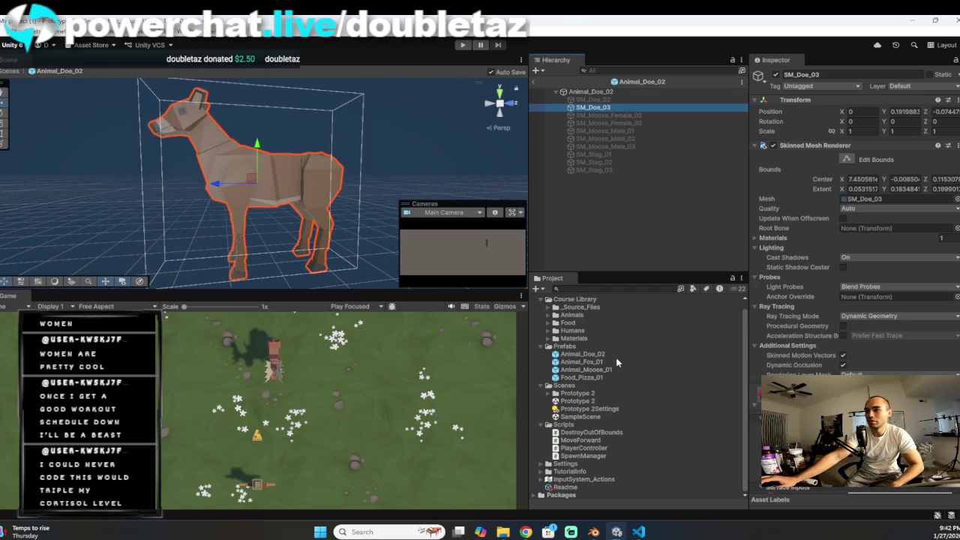
pyautogui.doubleClick(589, 354)
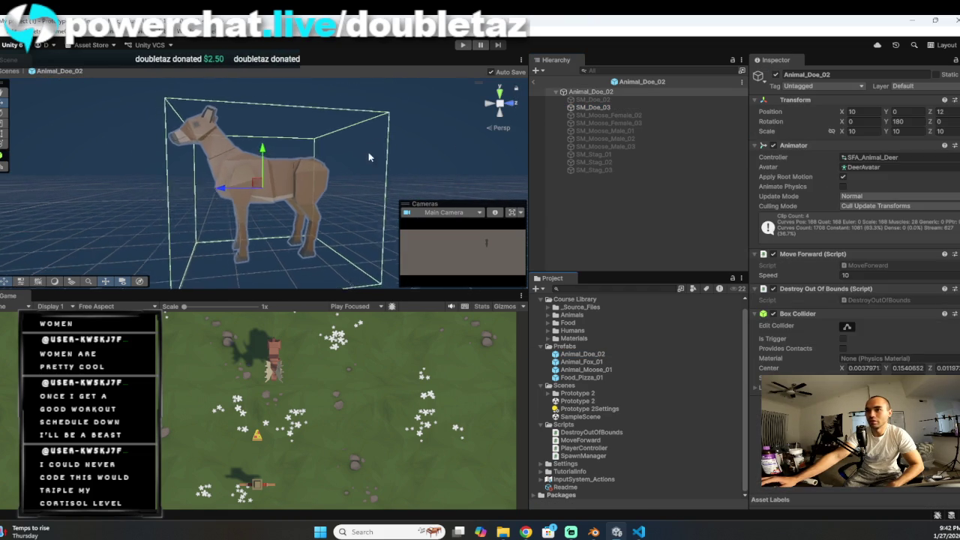
# Step: Undo the deer's accidental move back to Z 12 and pull the collider's left face outward
pyautogui.moveTo(247, 176)
pyautogui.mouseDown()
pyautogui.moveTo(258, 196)
pyautogui.moveTo(313, 216)
pyautogui.moveTo(274, 208)
pyautogui.moveTo(351, 188)
pyautogui.moveTo(370, 198)
pyautogui.mouseUp()
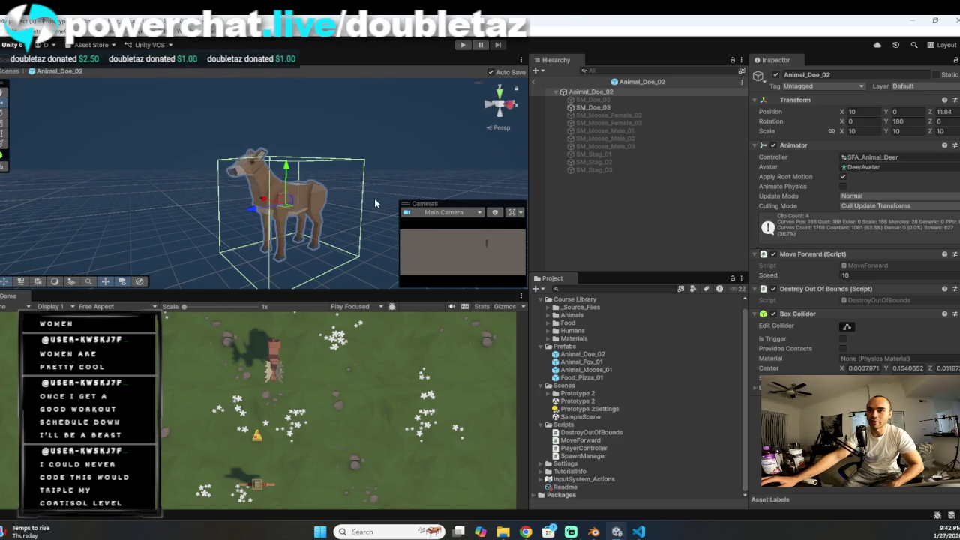
pyautogui.hotkey('ctrl', 'z')
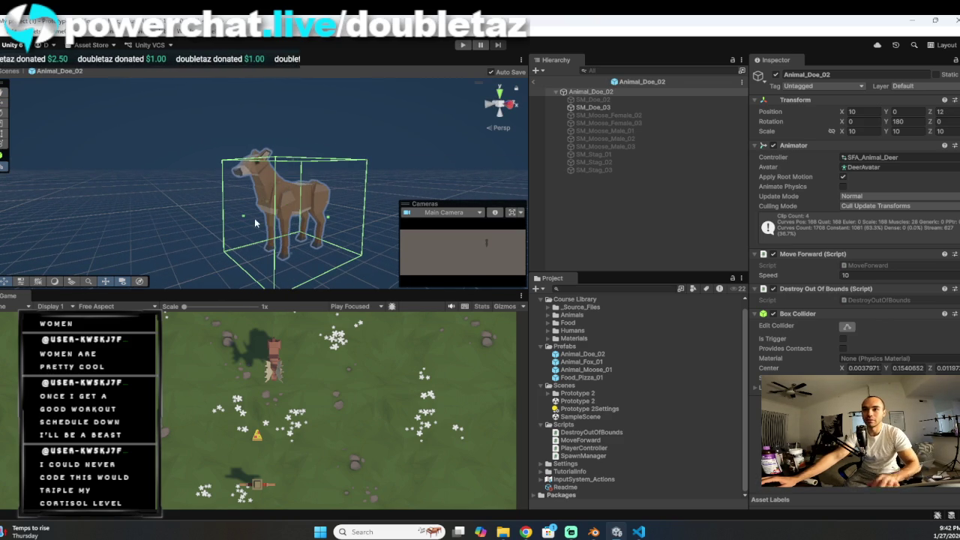
pyautogui.moveTo(244, 219)
pyautogui.mouseDown()
pyautogui.moveTo(234, 221)
pyautogui.moveTo(266, 197)
pyautogui.moveTo(264, 175)
pyautogui.moveTo(374, 191)
pyautogui.moveTo(441, 173)
pyautogui.moveTo(469, 191)
pyautogui.moveTo(405, 202)
pyautogui.moveTo(438, 202)
pyautogui.moveTo(258, 196)
pyautogui.moveTo(271, 199)
pyautogui.mouseUp()
pyautogui.moveTo(337, 199)
pyautogui.mouseDown()
pyautogui.moveTo(358, 185)
pyautogui.moveTo(456, 236)
pyautogui.mouseUp()
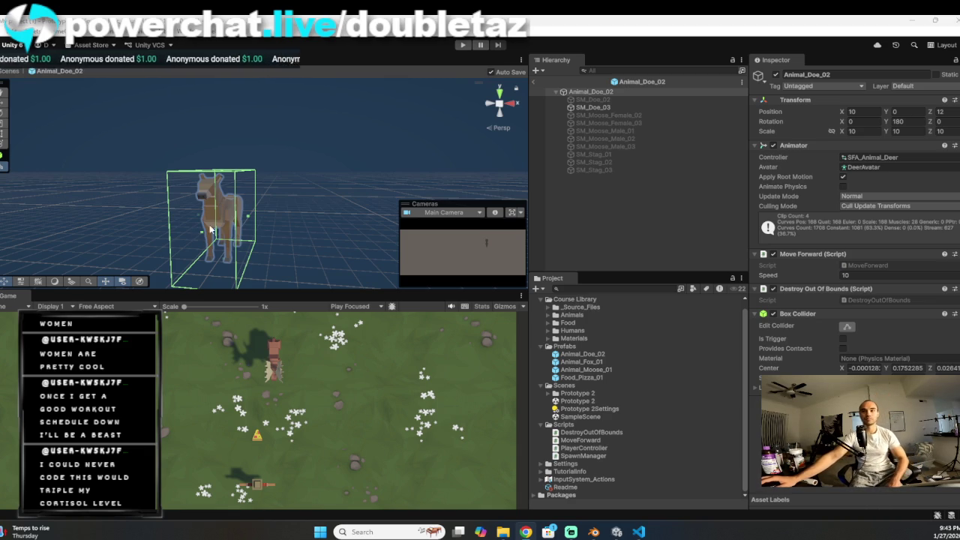
pyautogui.moveTo(268, 199)
pyautogui.mouseDown()
pyautogui.moveTo(364, 155)
pyautogui.moveTo(312, 176)
pyautogui.moveTo(301, 171)
pyautogui.moveTo(315, 166)
pyautogui.moveTo(294, 169)
pyautogui.mouseUp()
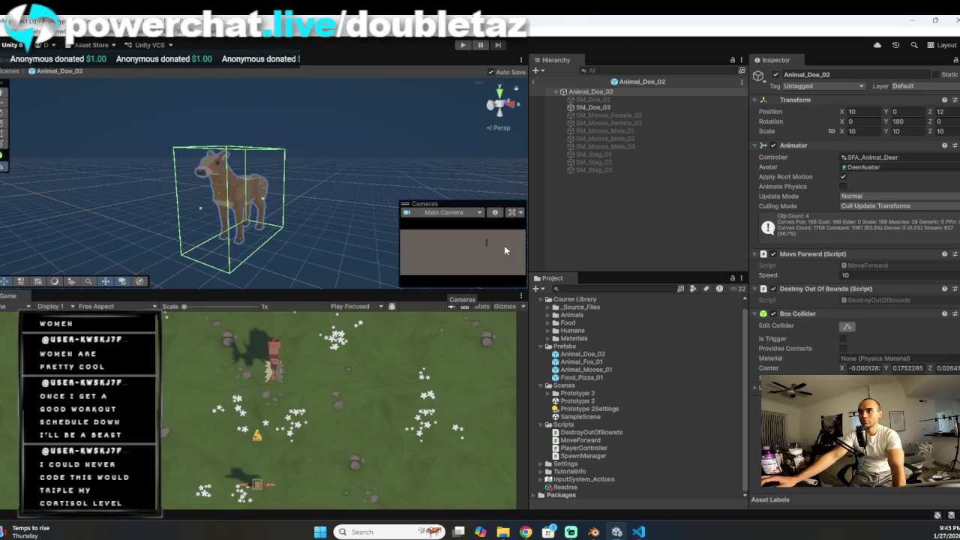
pyautogui.hotkey('alt', 'Tab')
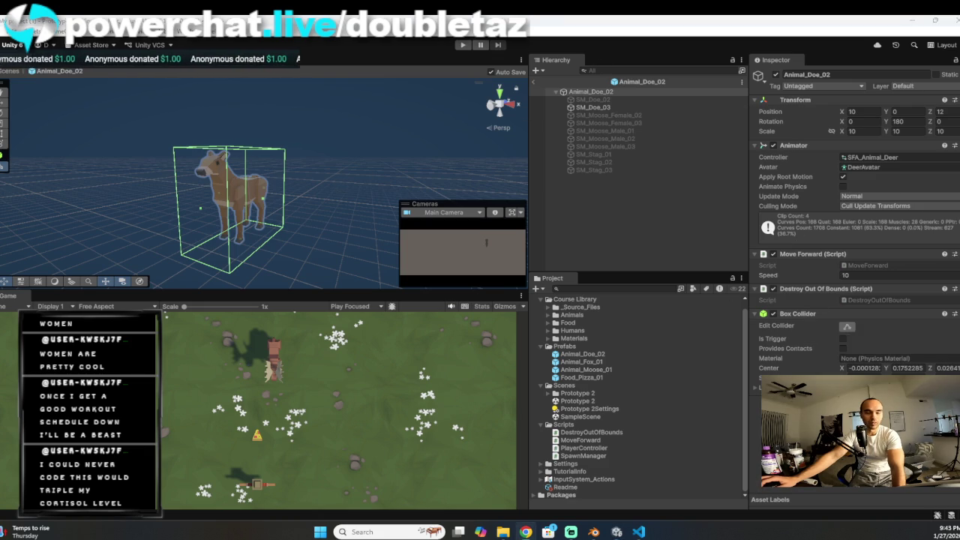
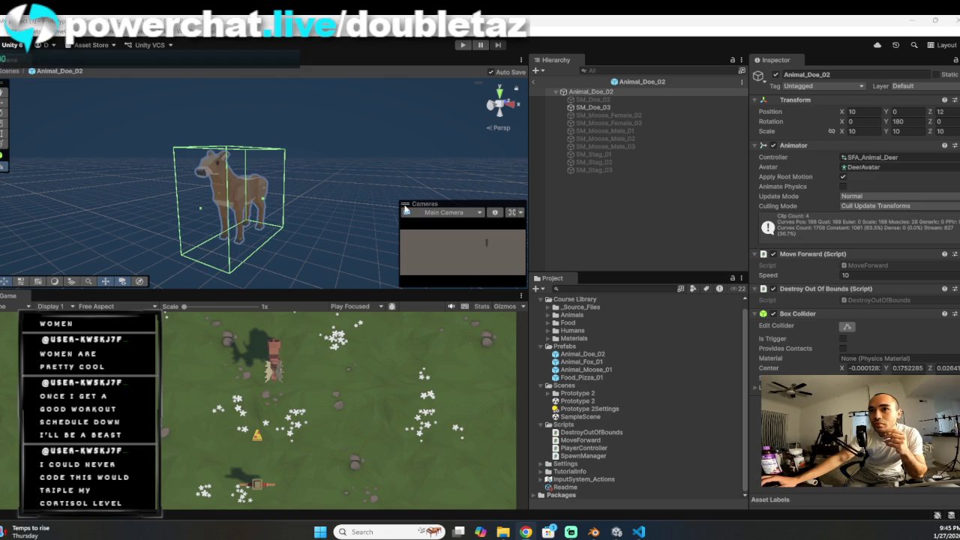
# Step: Widen the Scene view and tick Is Trigger on the Animal_Doe_02 Box Collider
pyautogui.moveTo(529, 82)
pyautogui.mouseDown()
pyautogui.moveTo(583, 83)
pyautogui.moveTo(509, 93)
pyautogui.mouseUp()
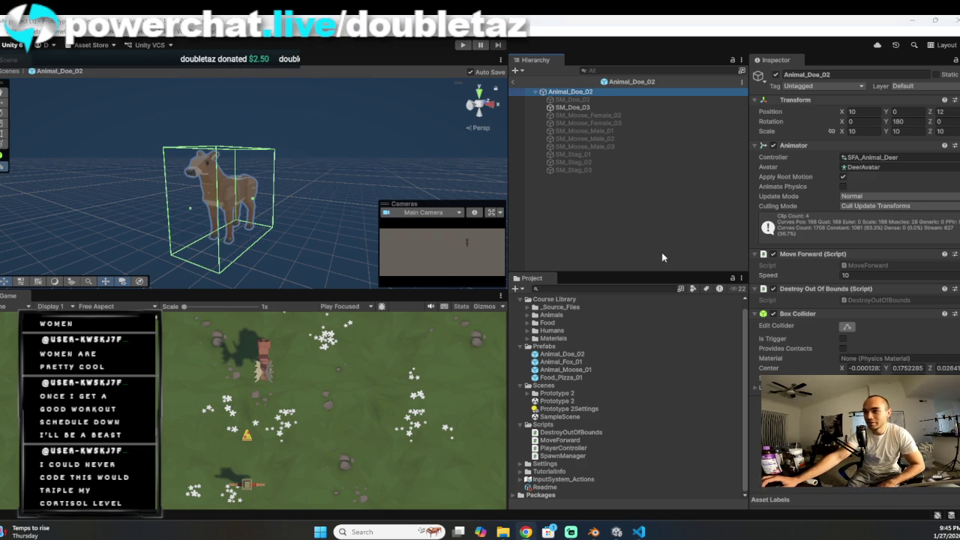
pyautogui.click(842, 338)
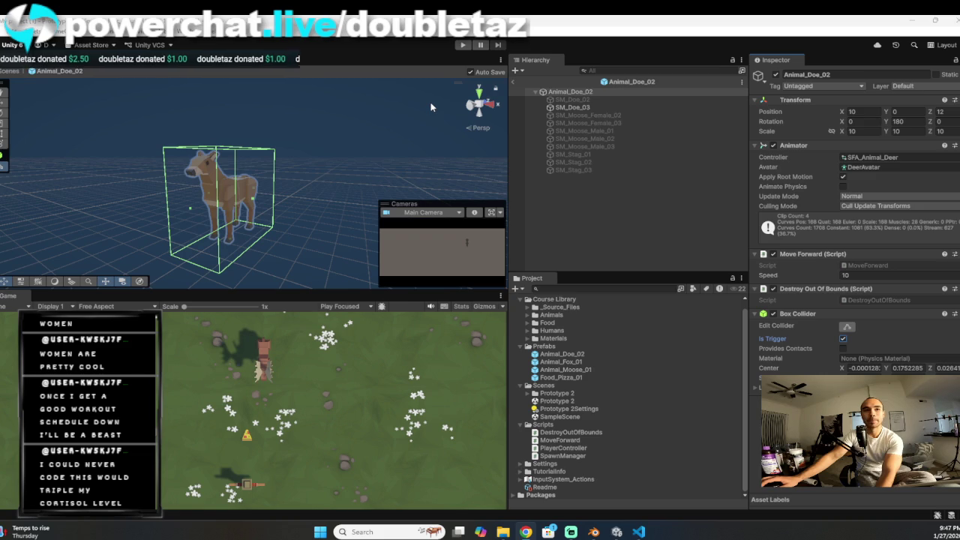
# Step: Exit the doe prefab to the Prototype 2 scene and zoom out across the field
pyautogui.click(513, 81)
pyautogui.scroll(-10, 320, 169)
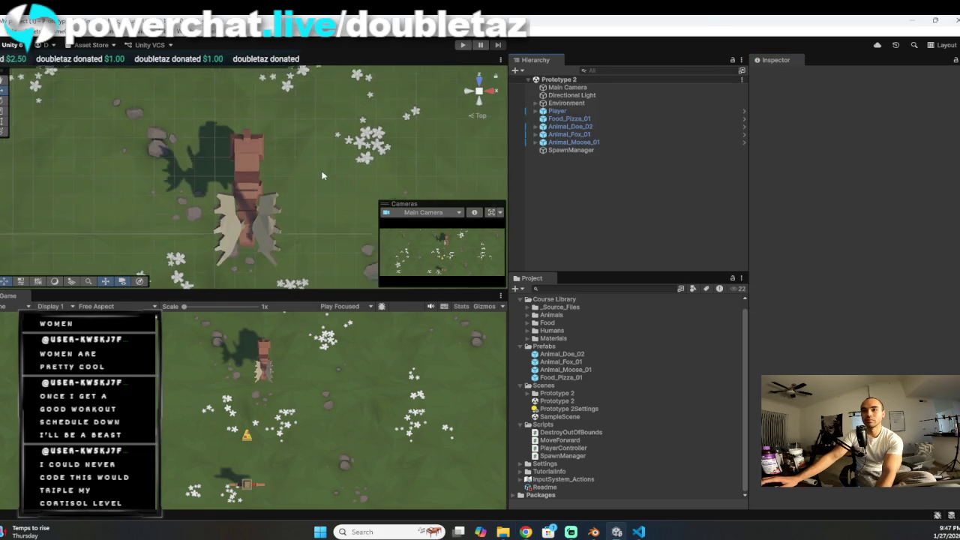
pyautogui.scroll(-4, 314, 169)
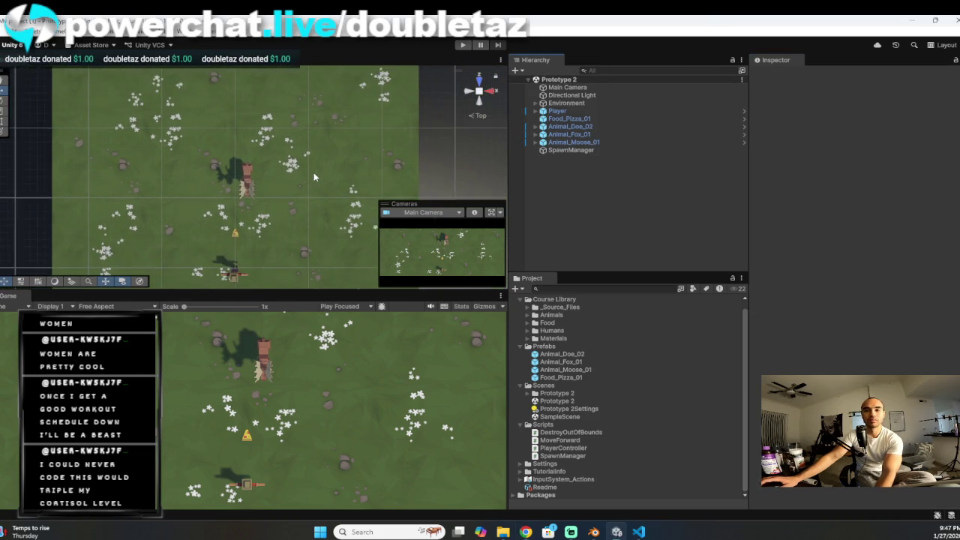
pyautogui.moveTo(321, 157); pyautogui.dragTo(327, 124)
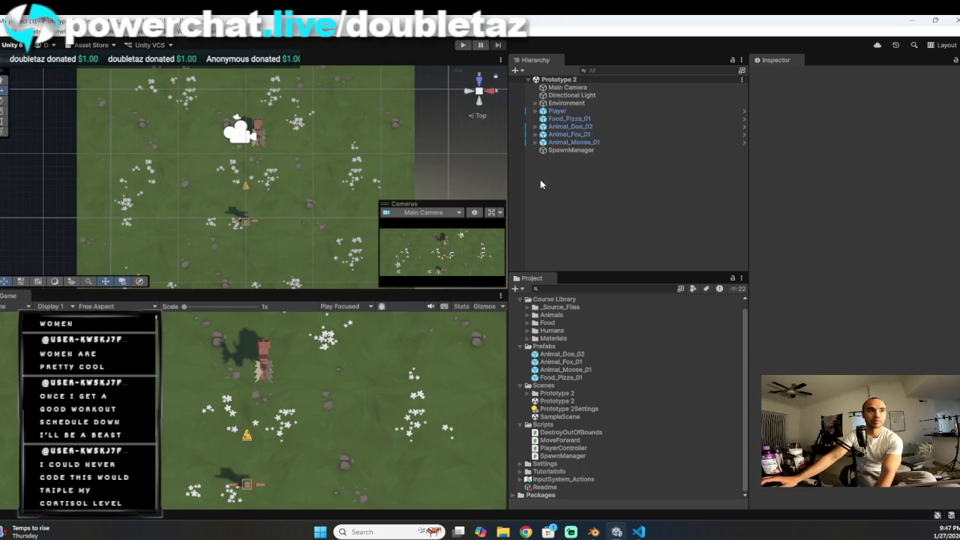
pyautogui.scroll(1, 302, 174)
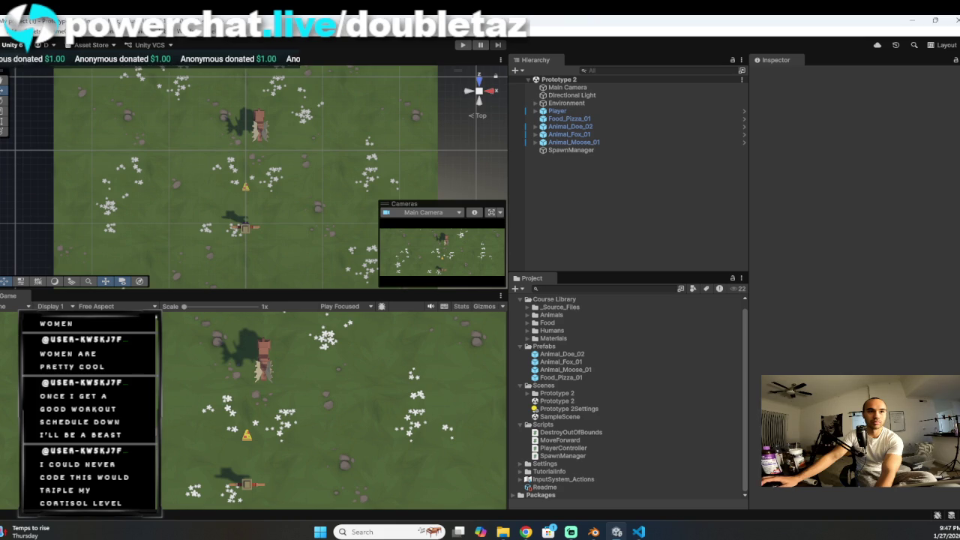
# Step: Inspect the Animal_Fox_01 and Animal_Moose_01 prefabs in Project > Prefabs
pyautogui.hotkey('alt', 'Tab')
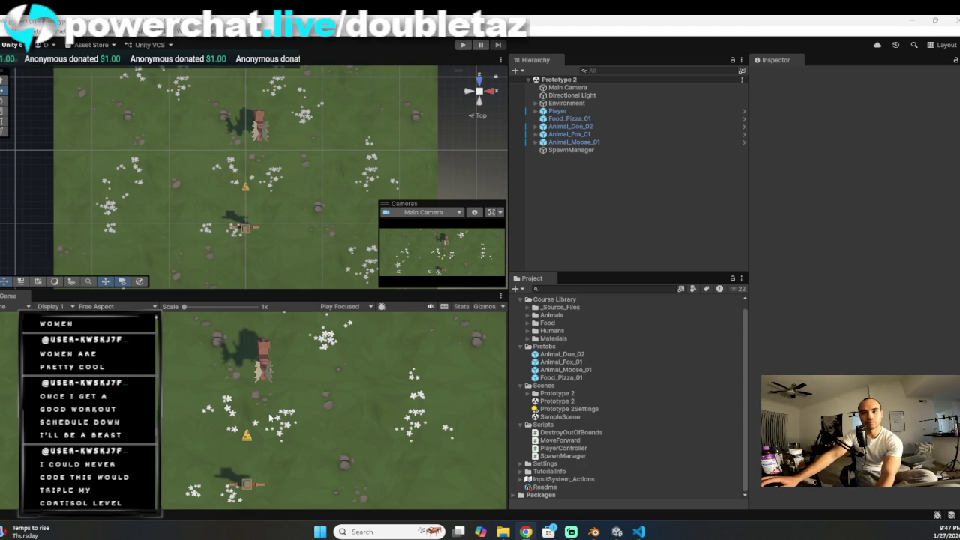
pyautogui.click(571, 369)
pyautogui.click(570, 363)
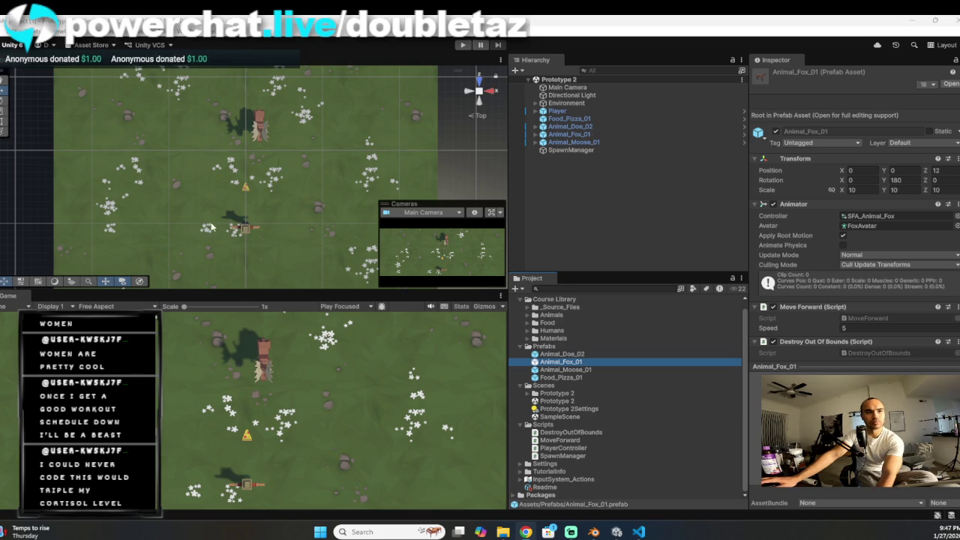
pyautogui.scroll(-5, 230, 247)
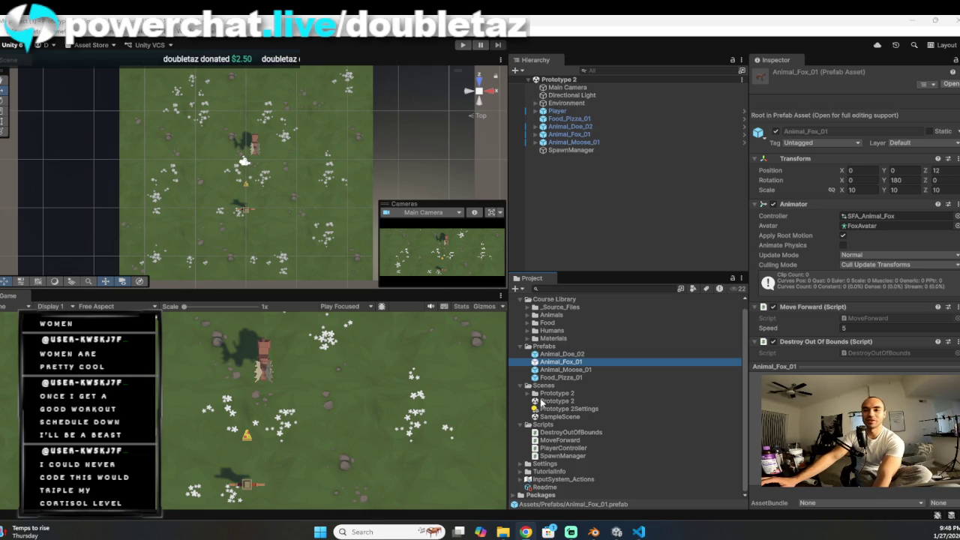
pyautogui.click(574, 370)
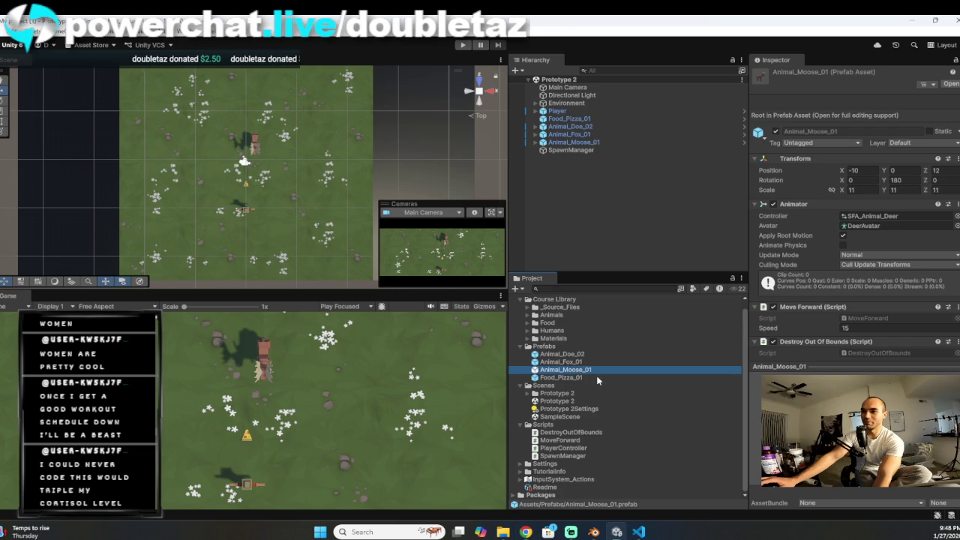
# Step: Check the moose instance in the scene, then open the Animal_Moose_01 prefab in Prefab Mode
pyautogui.click(559, 372)
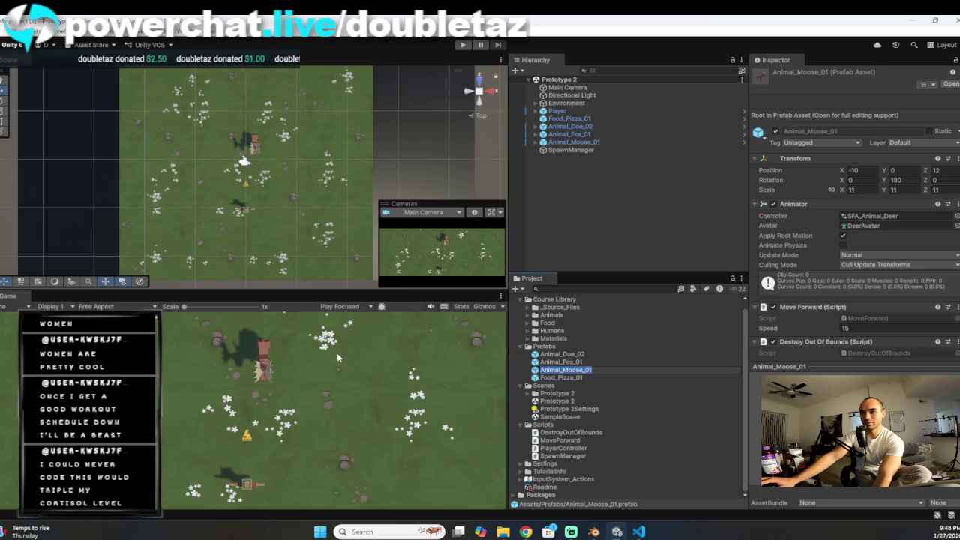
pyautogui.click(254, 146)
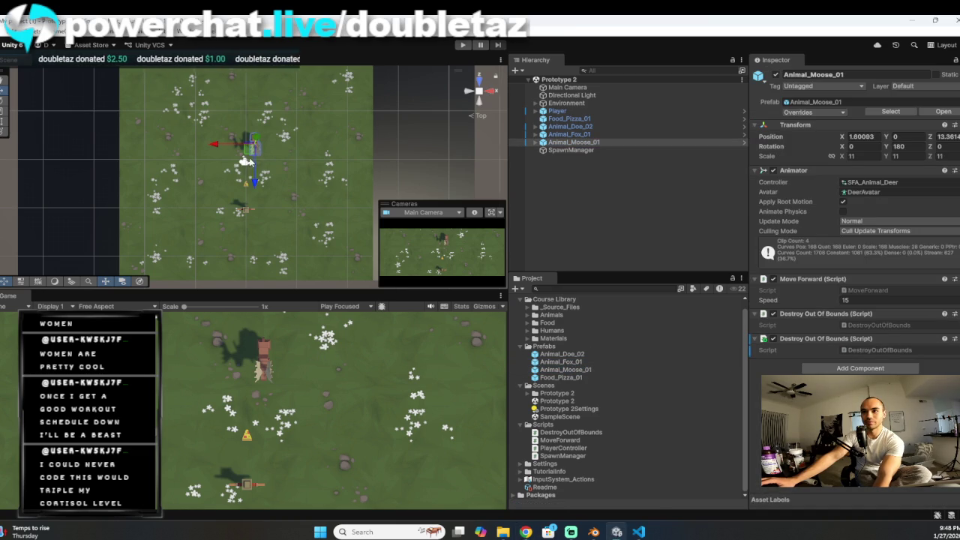
pyautogui.scroll(3, 251, 161)
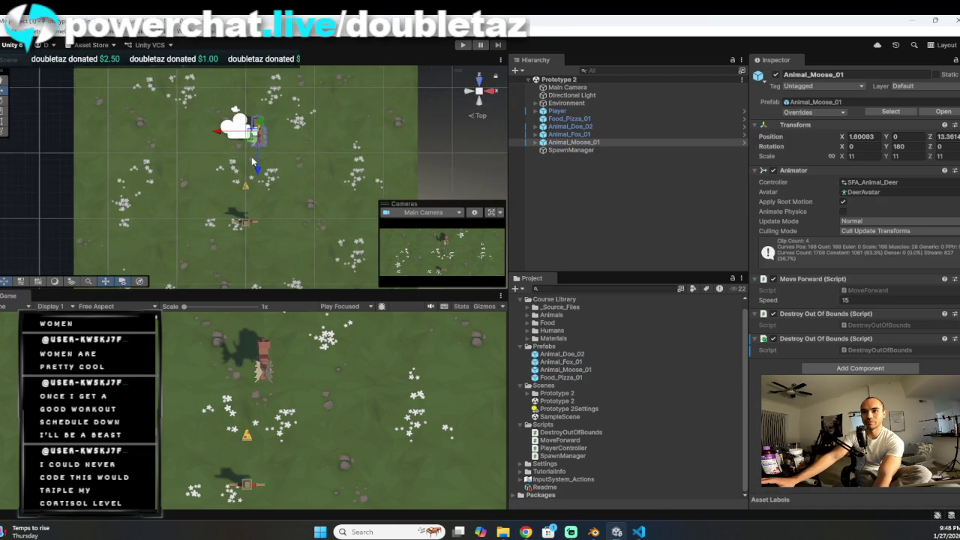
pyautogui.click(578, 372)
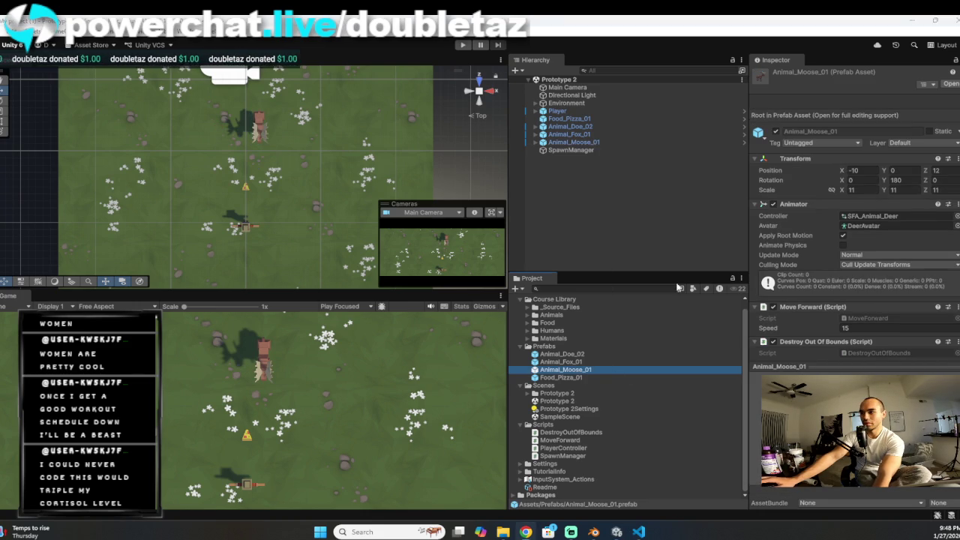
pyautogui.doubleClick(587, 371)
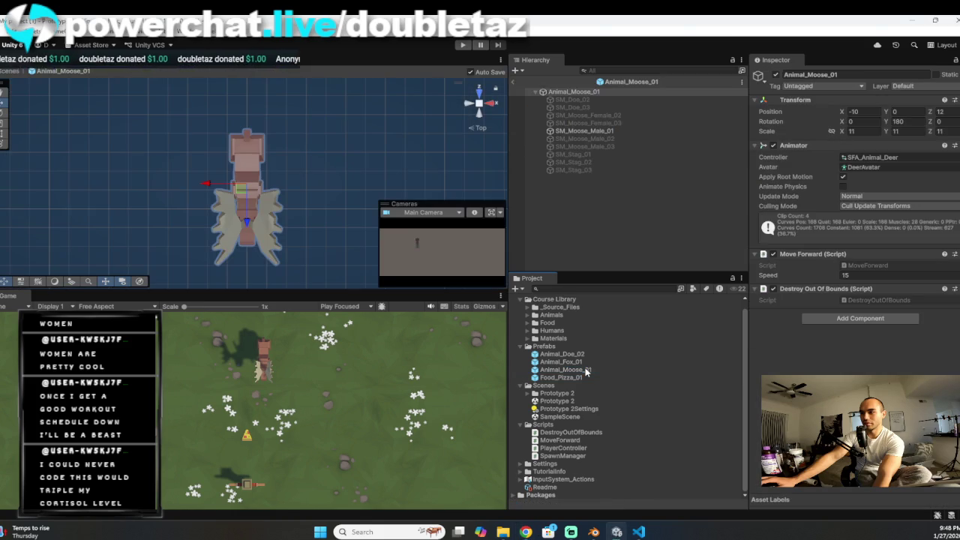
# Step: Search components for 'coll' and add a Box Collider to Animal_Moose_01
pyautogui.click(860, 318)
pyautogui.write('coll')
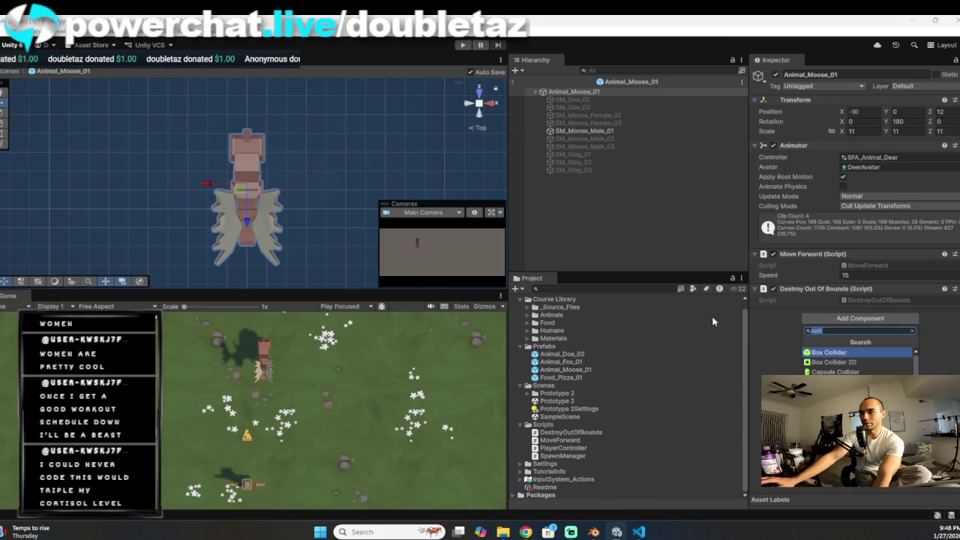
pyautogui.press('Escape')
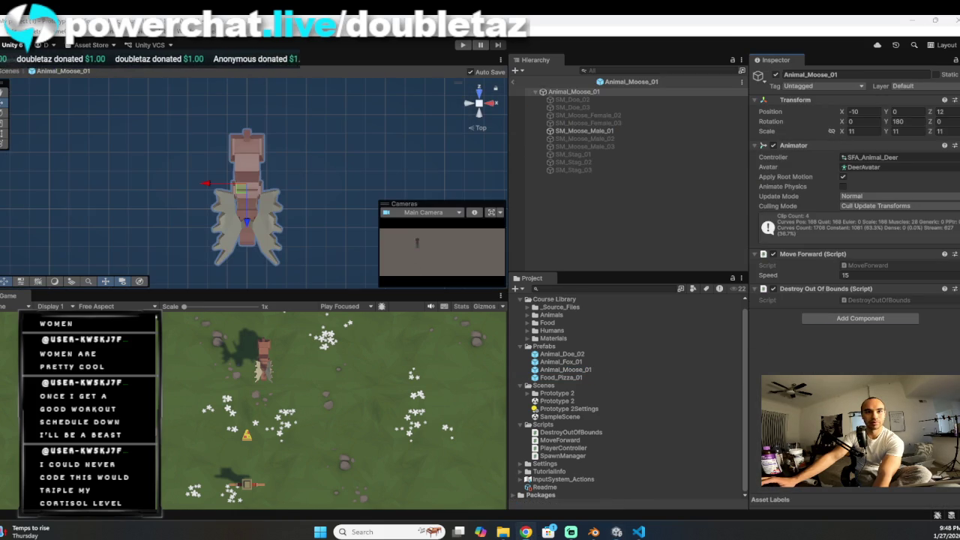
pyautogui.click(860, 318)
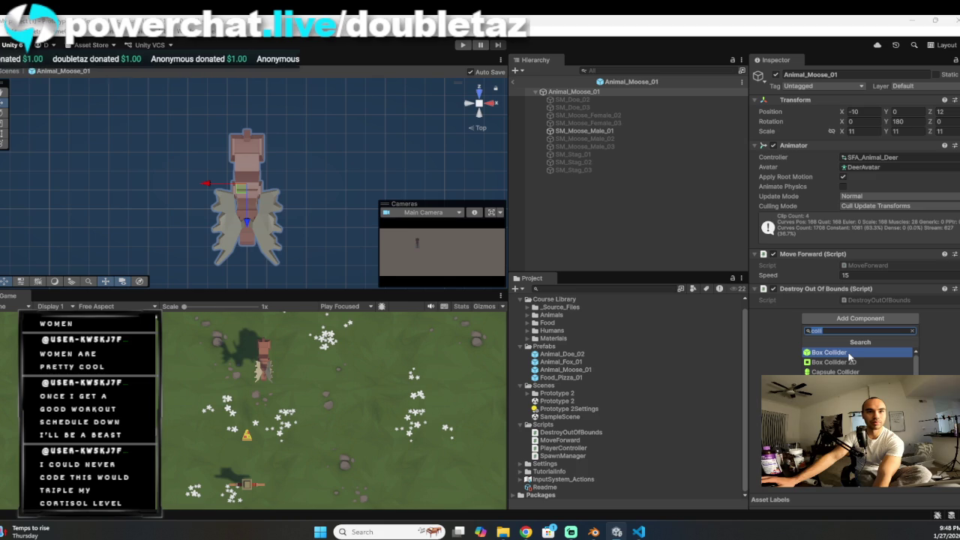
pyautogui.click(848, 354)
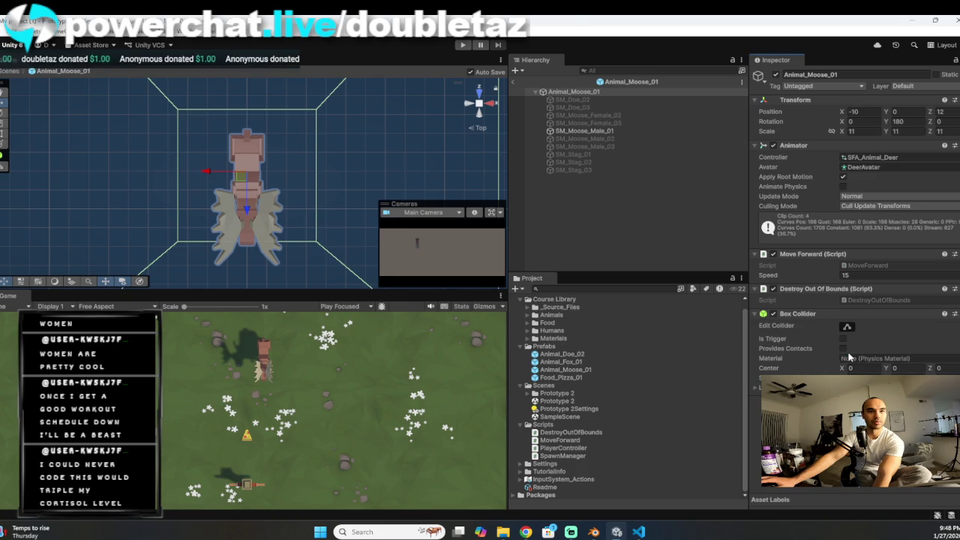
pyautogui.scroll(-4, 273, 235)
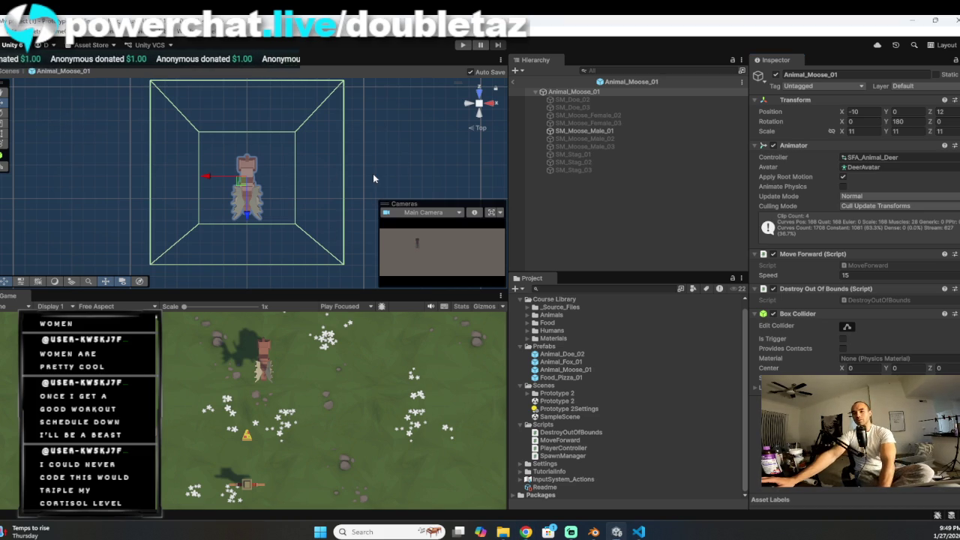
# Step: Select the Animal_Moose_01 root and orbit the Scene view to a perspective angle
pyautogui.click(607, 88)
pyautogui.click(607, 89)
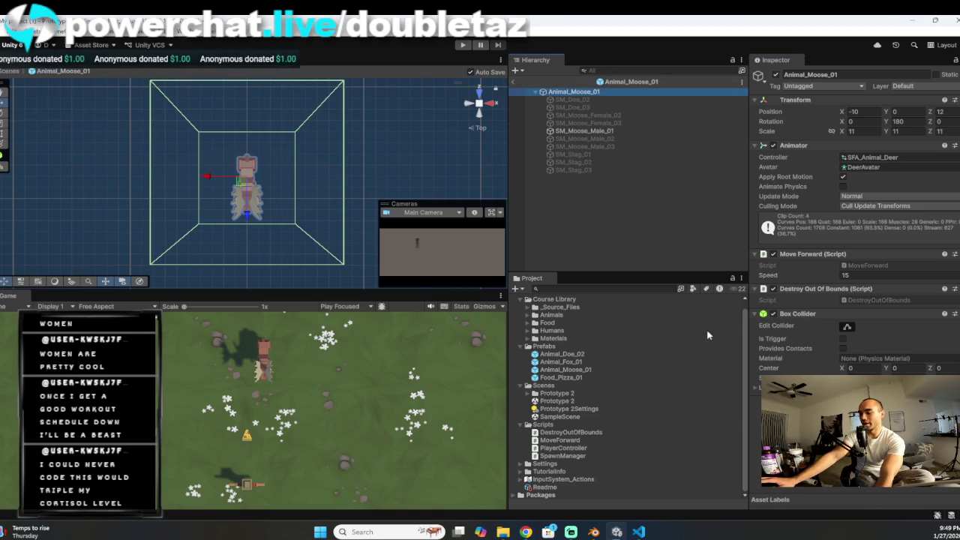
pyautogui.moveTo(448, 153)
pyautogui.mouseDown()
pyautogui.moveTo(368, 154)
pyautogui.moveTo(377, 179)
pyautogui.moveTo(342, 157)
pyautogui.moveTo(336, 103)
pyautogui.moveTo(338, 169)
pyautogui.moveTo(292, 190)
pyautogui.mouseUp()
pyautogui.click(292, 190)
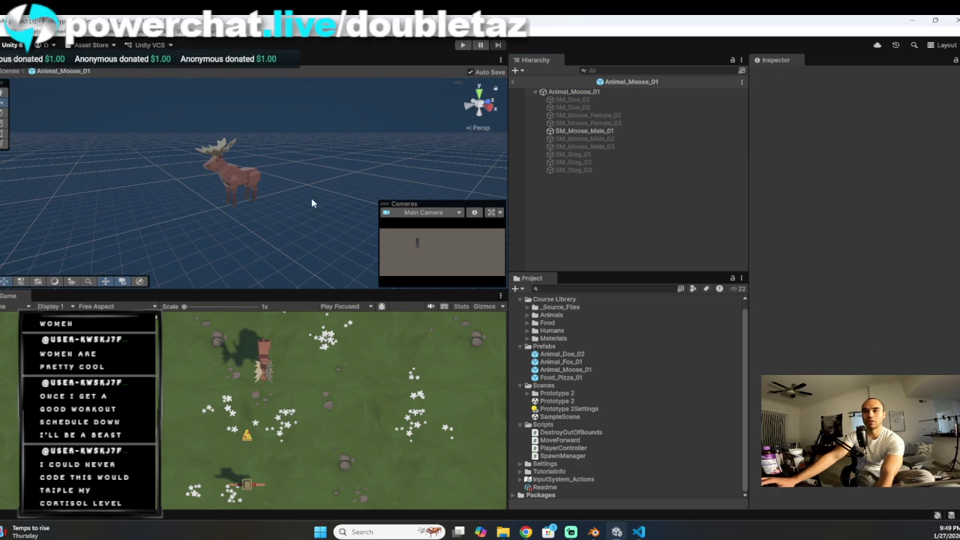
# Step: Frame the SM_Moose_Male_01 mesh, then reselect the Animal_Moose_01 root
pyautogui.click(248, 184)
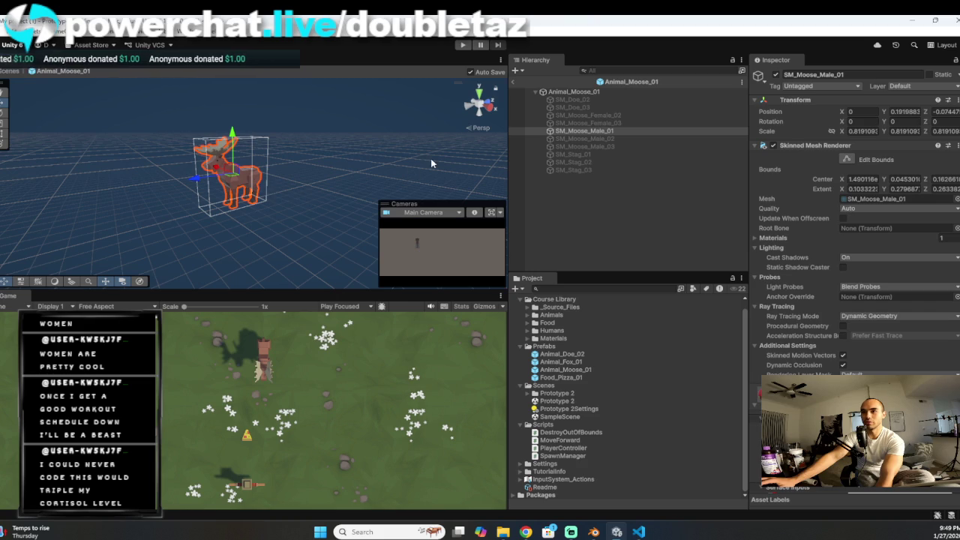
pyautogui.scroll(-10, 855, 316)
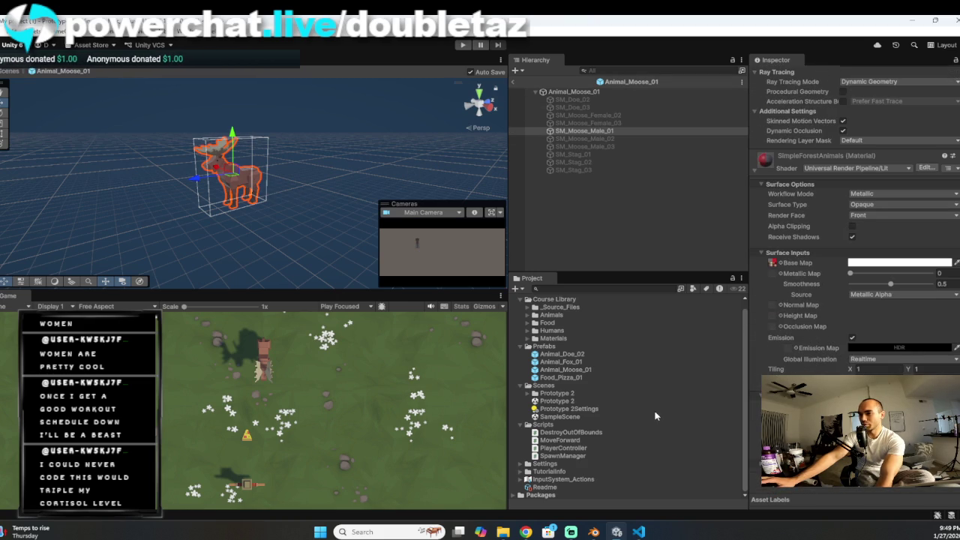
pyautogui.doubleClick(596, 131)
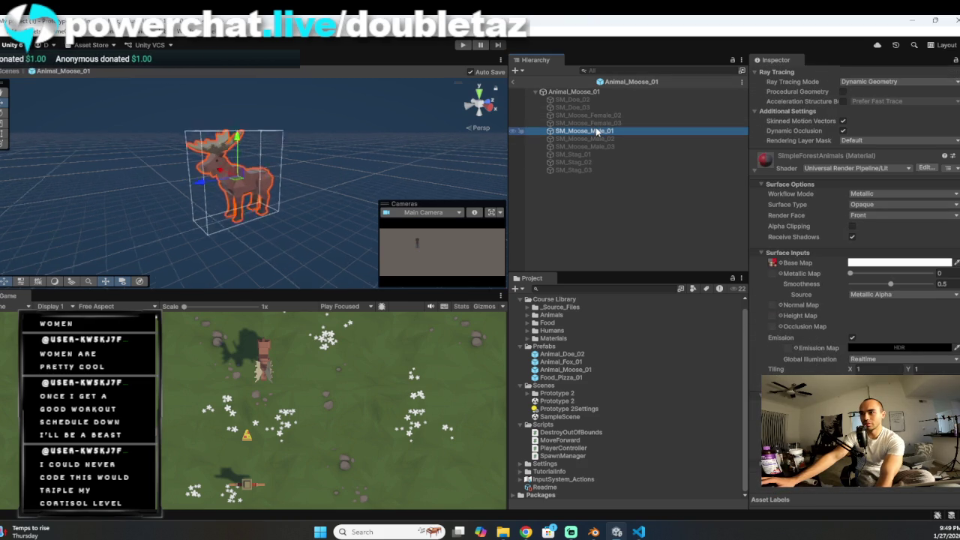
pyautogui.scroll(3, 225, 225)
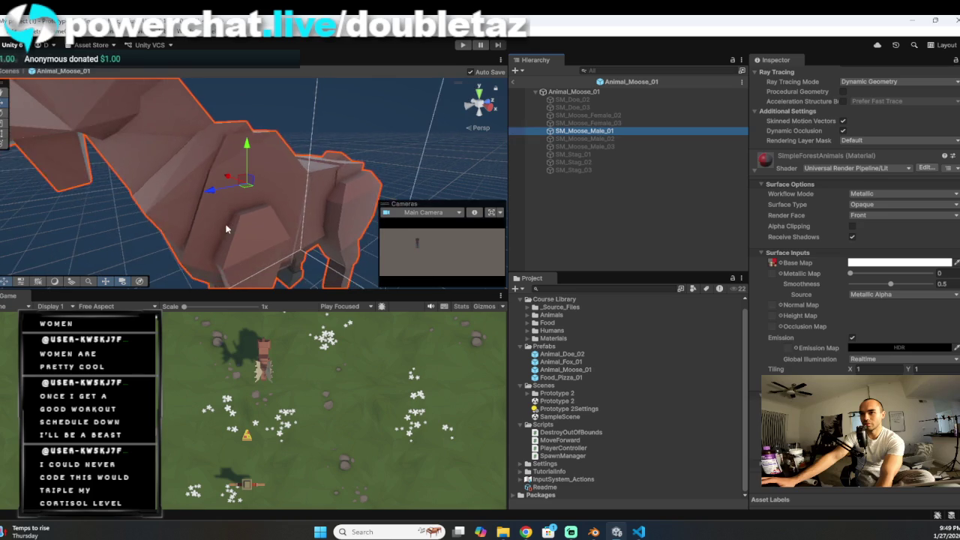
pyautogui.scroll(-2, 228, 213)
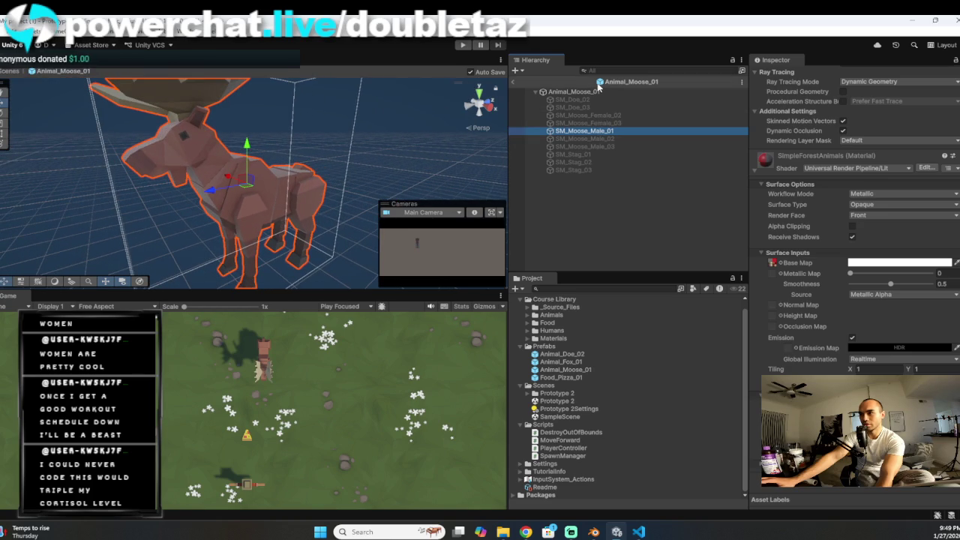
pyautogui.click(574, 91)
pyautogui.scroll(-5, 307, 156)
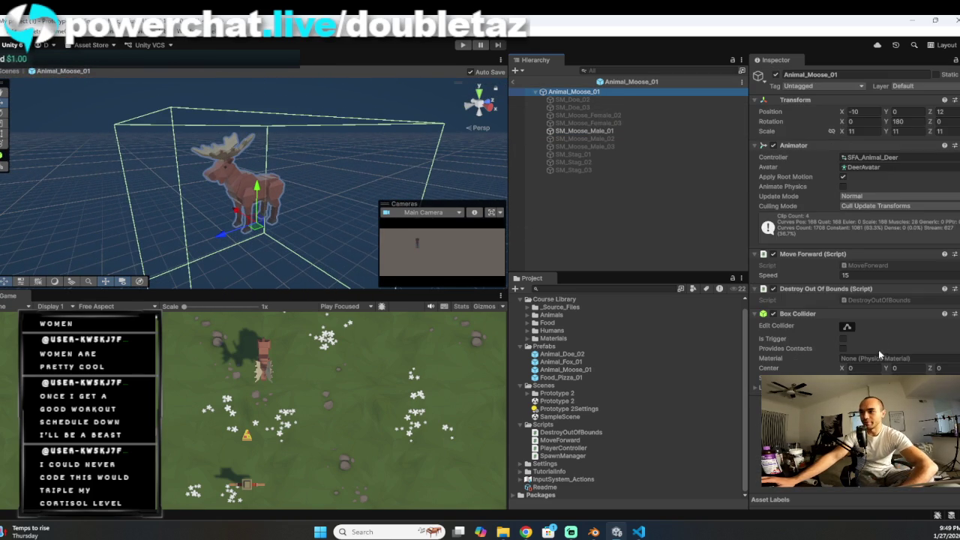
# Step: With Edit Collider, pull the moose's Box Collider in along its length and sideways
pyautogui.click(848, 327)
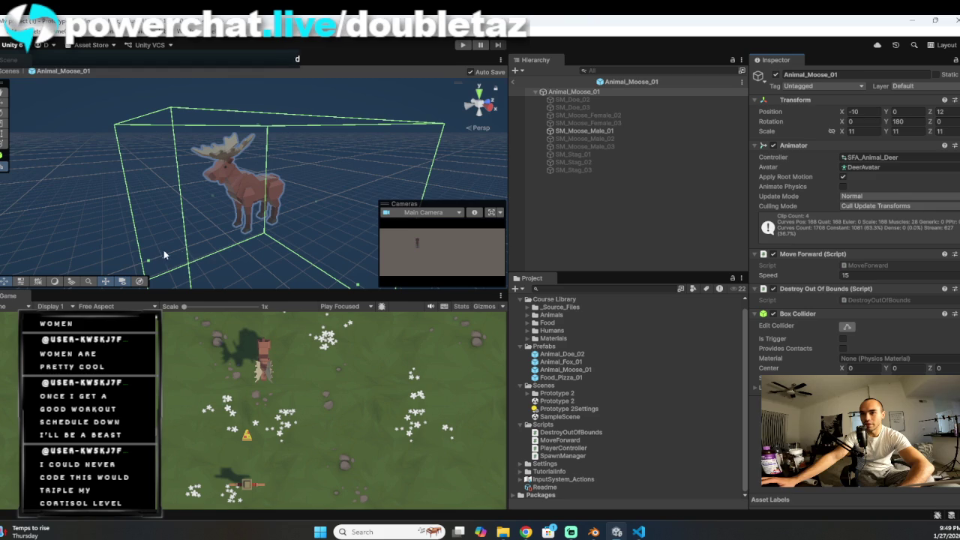
pyautogui.moveTo(149, 263)
pyautogui.mouseDown()
pyautogui.moveTo(198, 253)
pyautogui.moveTo(252, 217)
pyautogui.moveTo(143, 198)
pyautogui.moveTo(154, 194)
pyautogui.mouseUp()
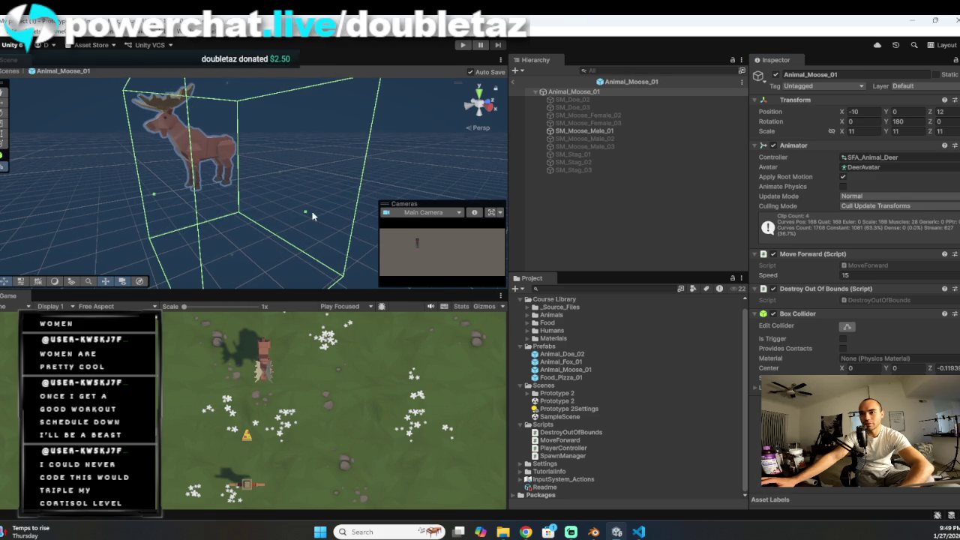
pyautogui.moveTo(304, 215)
pyautogui.mouseDown()
pyautogui.moveTo(266, 218)
pyautogui.moveTo(295, 243)
pyautogui.moveTo(327, 199)
pyautogui.moveTo(214, 197)
pyautogui.mouseUp()
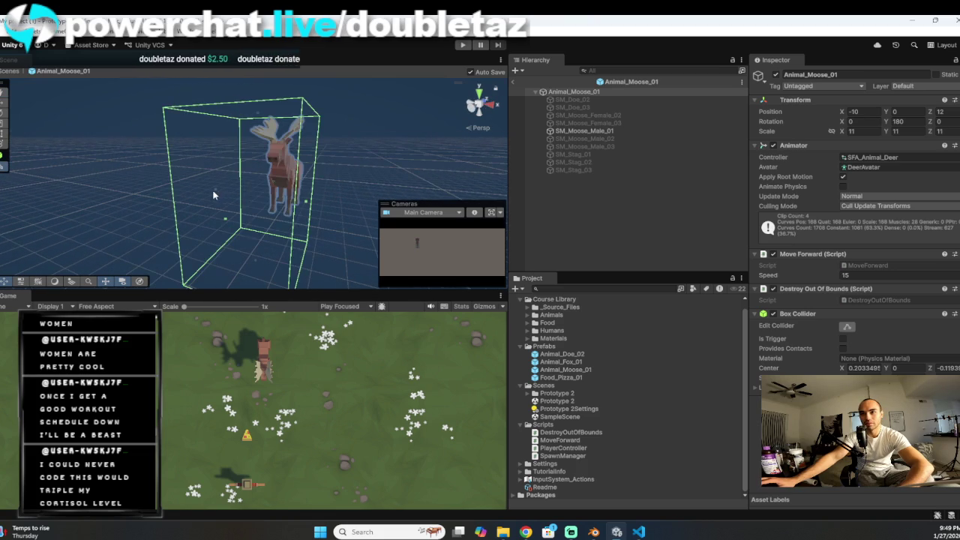
pyautogui.click(223, 195)
# Step: Reframe the moose mesh and prefab root, orbiting to another angle
pyautogui.click(267, 180)
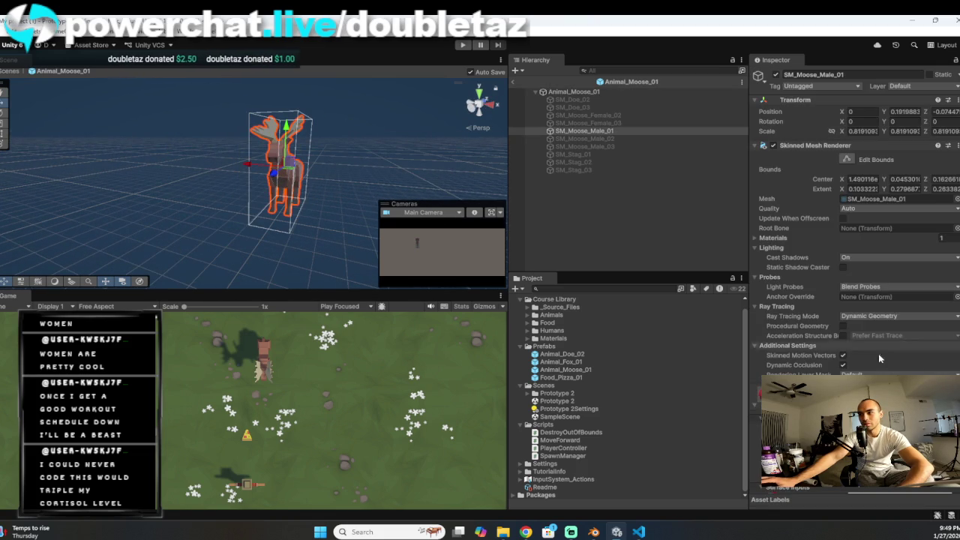
pyautogui.scroll(-10, 833, 335)
pyautogui.scroll(8, 833, 335)
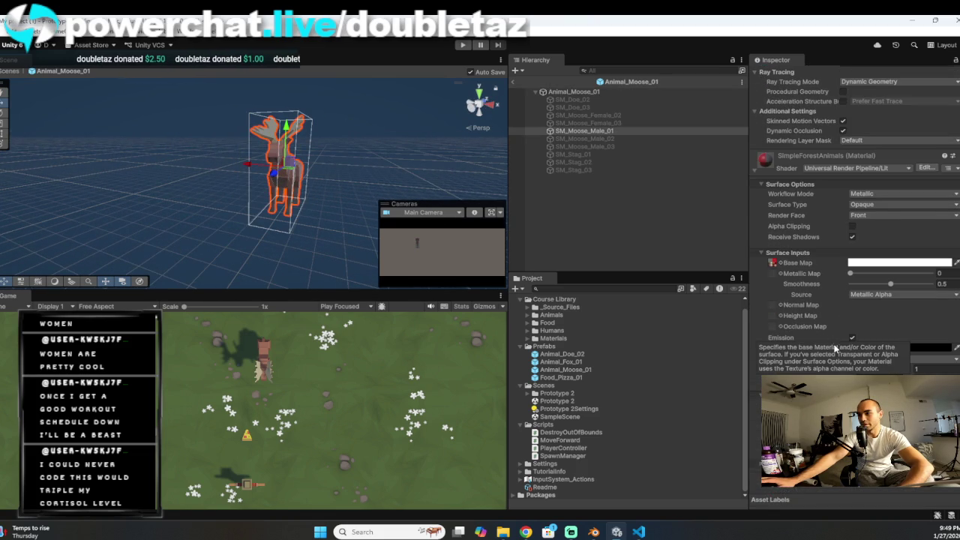
pyautogui.scroll(-10, 832, 342)
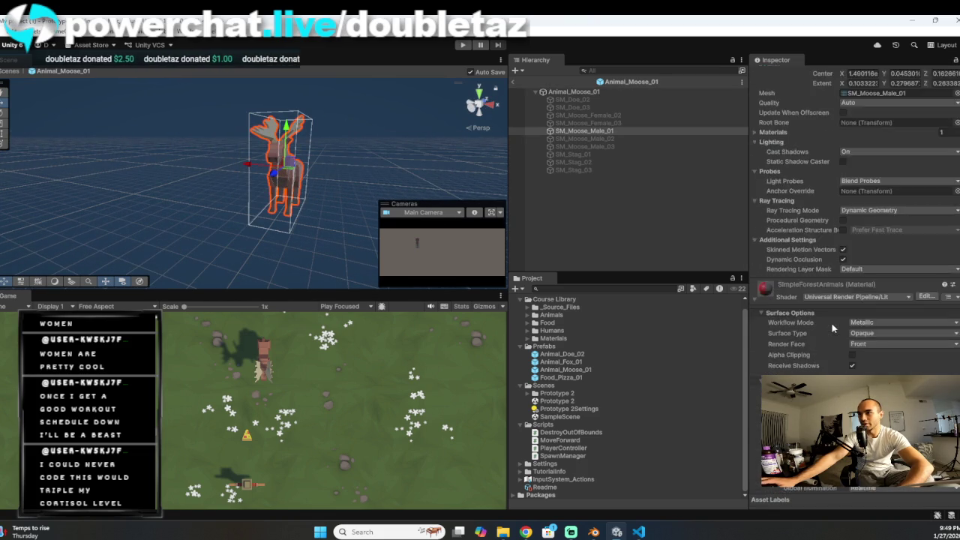
pyautogui.doubleClick(592, 130)
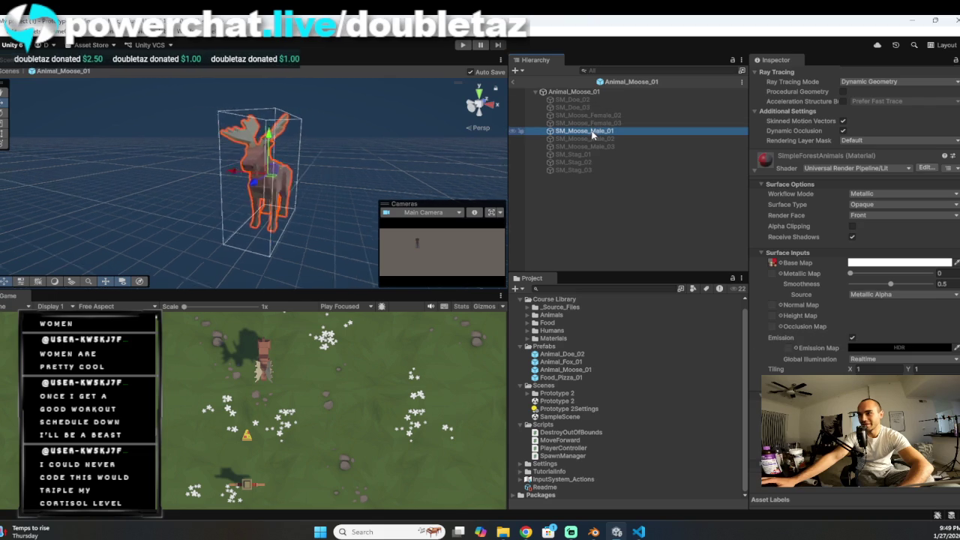
pyautogui.doubleClick(579, 91)
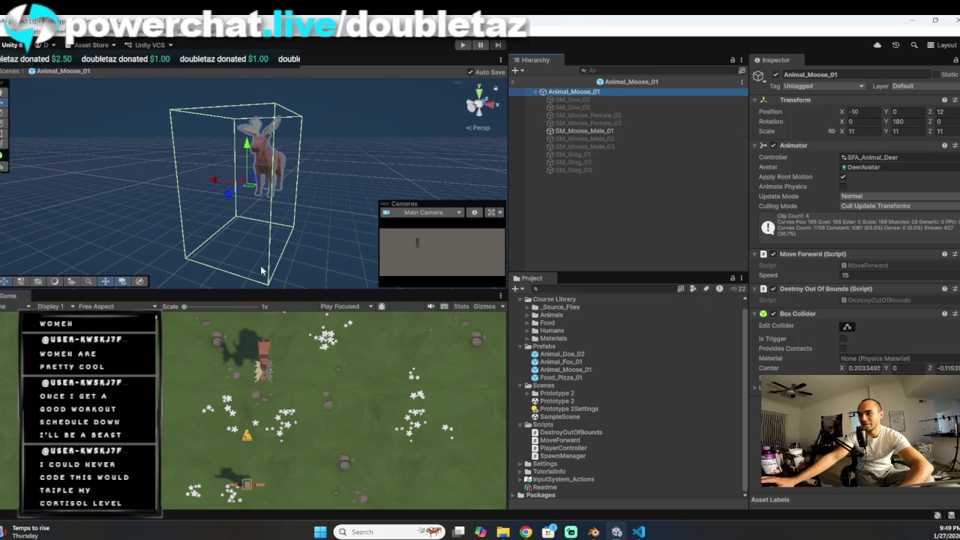
pyautogui.click(232, 195)
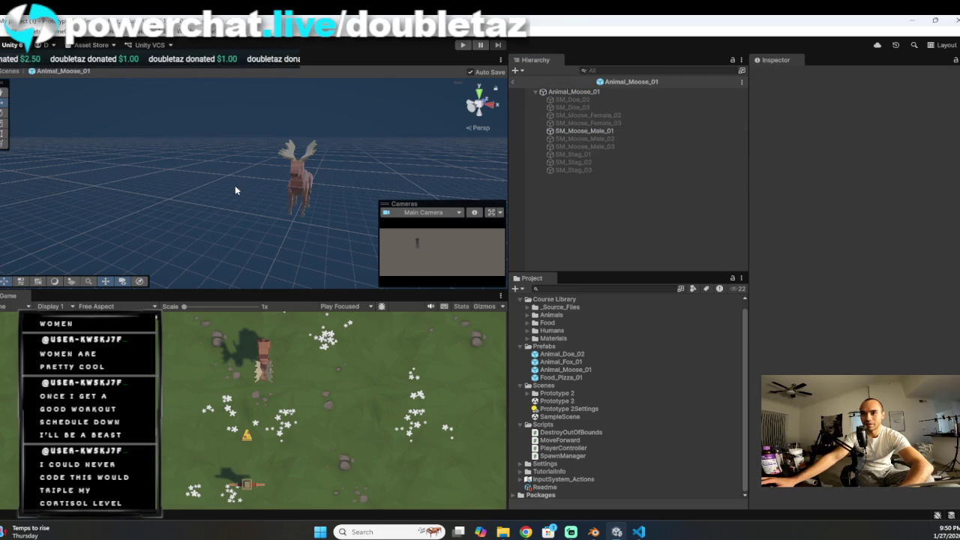
pyautogui.click(294, 174)
pyautogui.doubleClick(580, 91)
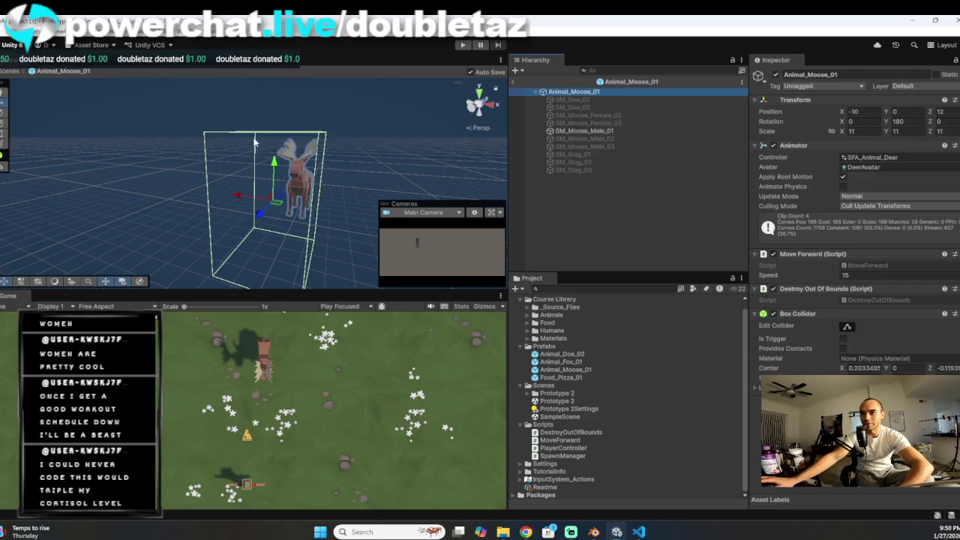
pyautogui.moveTo(219, 197)
pyautogui.mouseDown()
pyautogui.moveTo(237, 195)
pyautogui.moveTo(166, 192)
pyautogui.mouseUp()
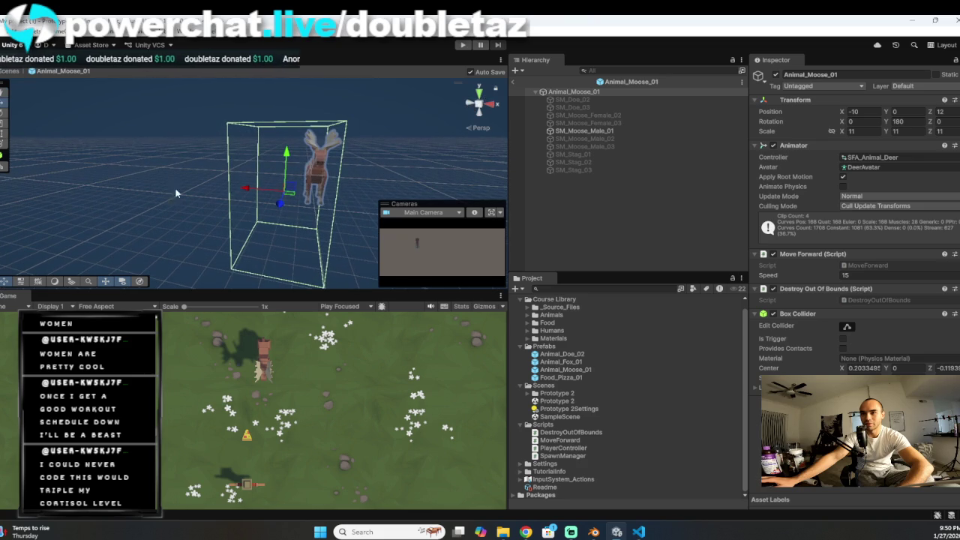
# Step: Fit the collider's side, bottom and top faces snugly around the moose and frame it
pyautogui.click(850, 327)
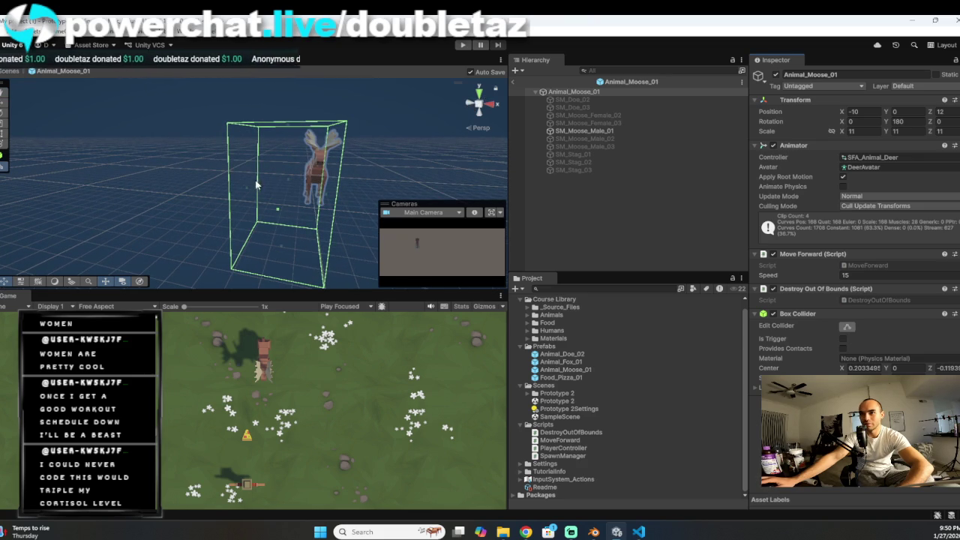
pyautogui.moveTo(245, 191); pyautogui.dragTo(297, 195)
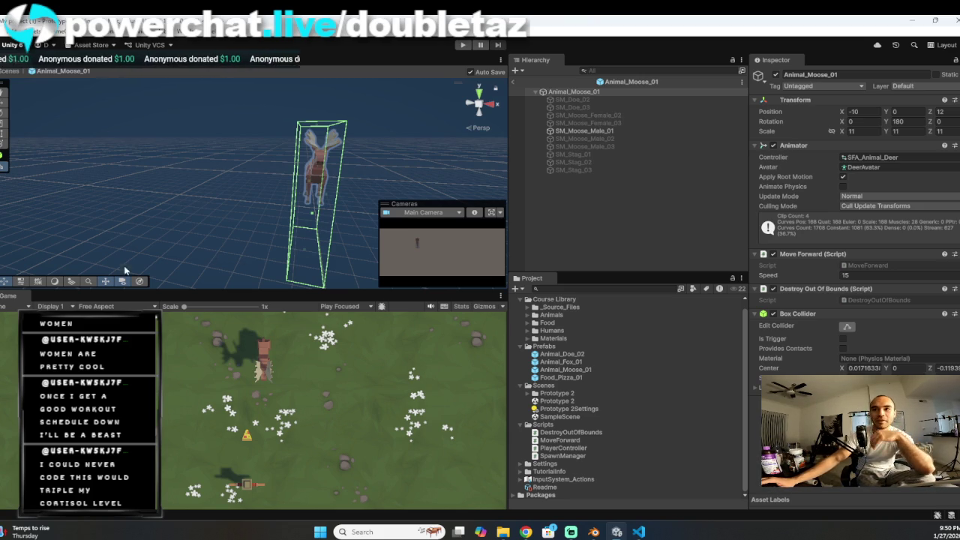
pyautogui.moveTo(310, 255)
pyautogui.mouseDown()
pyautogui.moveTo(310, 197)
pyautogui.moveTo(298, 203)
pyautogui.moveTo(327, 215)
pyautogui.moveTo(276, 199)
pyautogui.mouseUp()
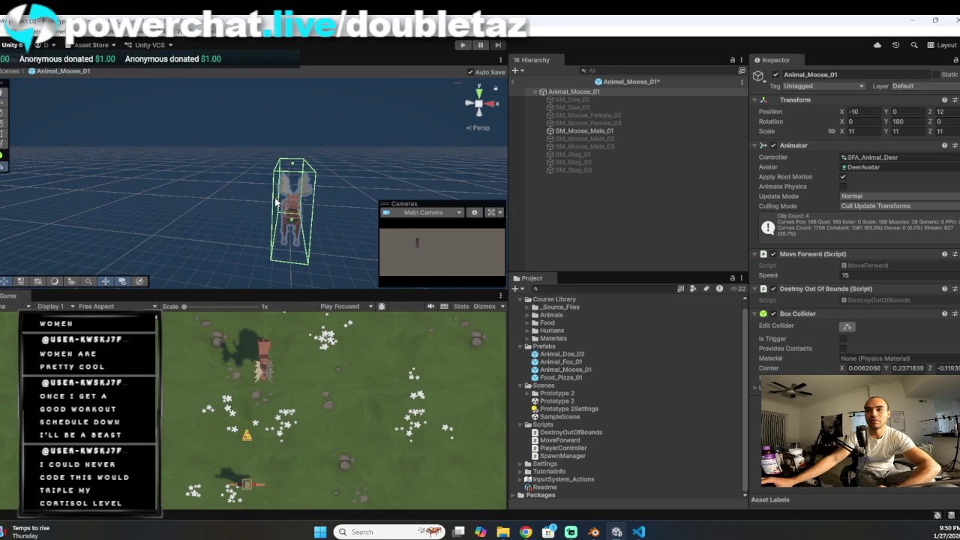
pyautogui.moveTo(299, 163)
pyautogui.mouseDown()
pyautogui.moveTo(308, 189)
pyautogui.moveTo(269, 182)
pyautogui.moveTo(271, 209)
pyautogui.moveTo(243, 194)
pyautogui.moveTo(229, 228)
pyautogui.moveTo(209, 231)
pyautogui.mouseUp()
pyautogui.moveTo(185, 192)
pyautogui.mouseDown()
pyautogui.moveTo(272, 184)
pyautogui.moveTo(230, 264)
pyautogui.moveTo(217, 259)
pyautogui.mouseUp()
pyautogui.moveTo(221, 146); pyautogui.dragTo(222, 150)
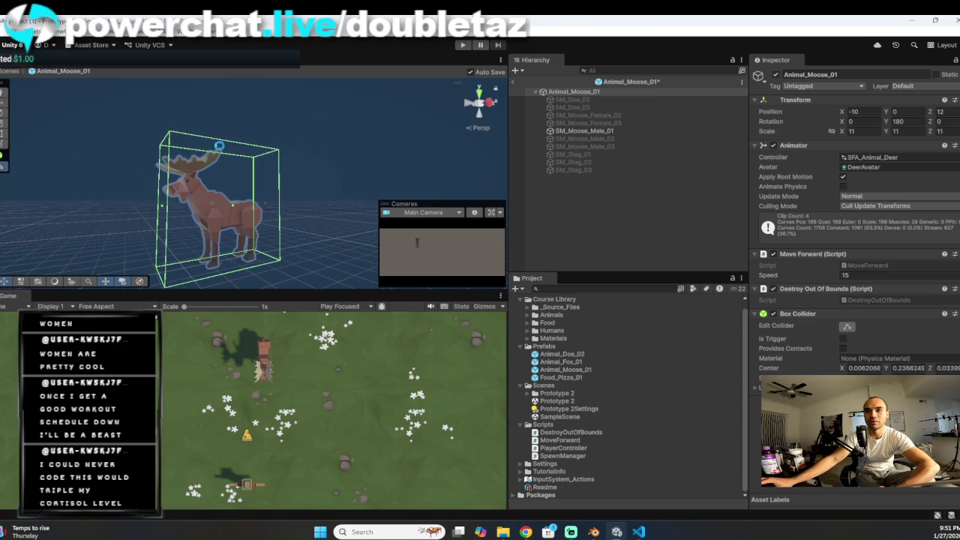
pyautogui.moveTo(204, 215); pyautogui.dragTo(199, 218)
pyautogui.press('f')
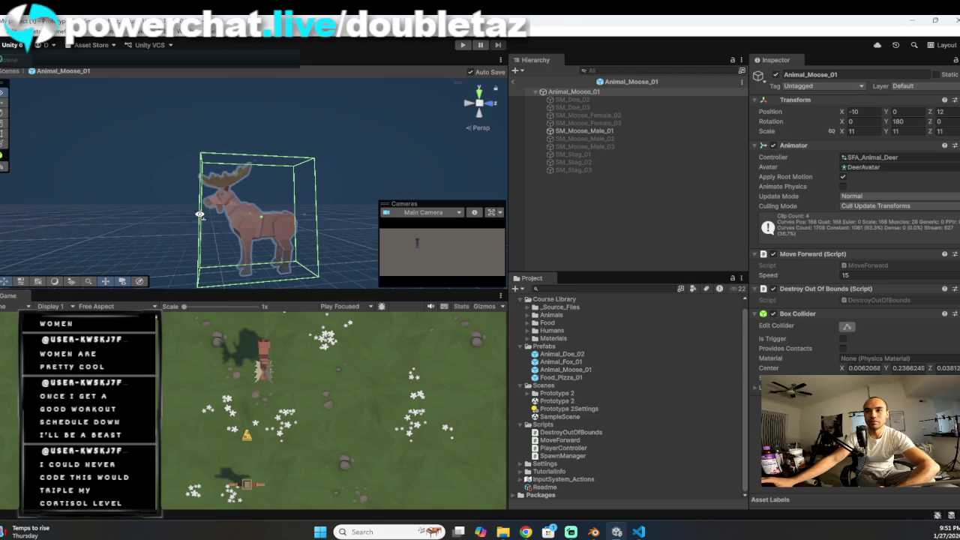
# Step: Orbit around to check the fitted collider, then return to the Prototype 2 scene
pyautogui.click(192, 228)
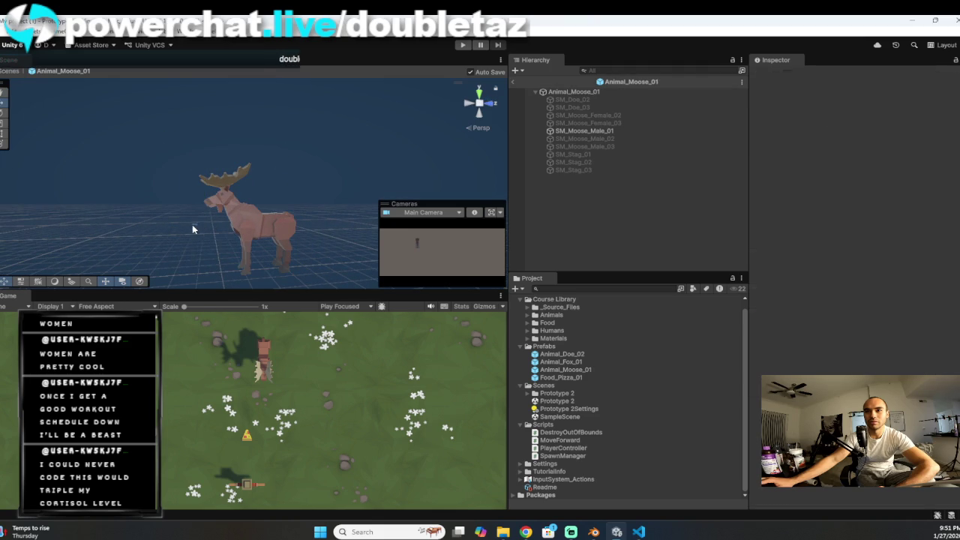
pyautogui.click(261, 222)
pyautogui.moveTo(262, 222); pyautogui.dragTo(340, 242)
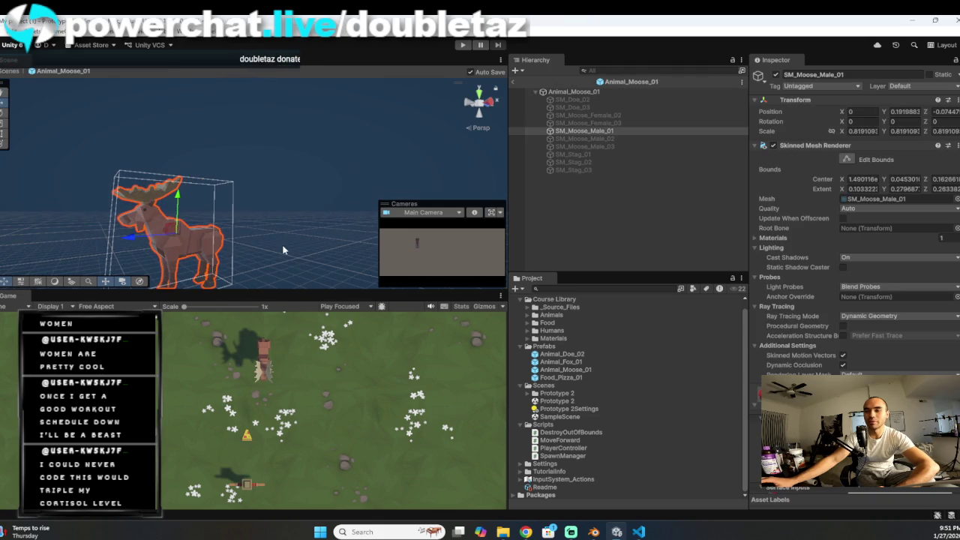
pyautogui.moveTo(278, 241); pyautogui.dragTo(368, 224)
pyautogui.click(359, 154)
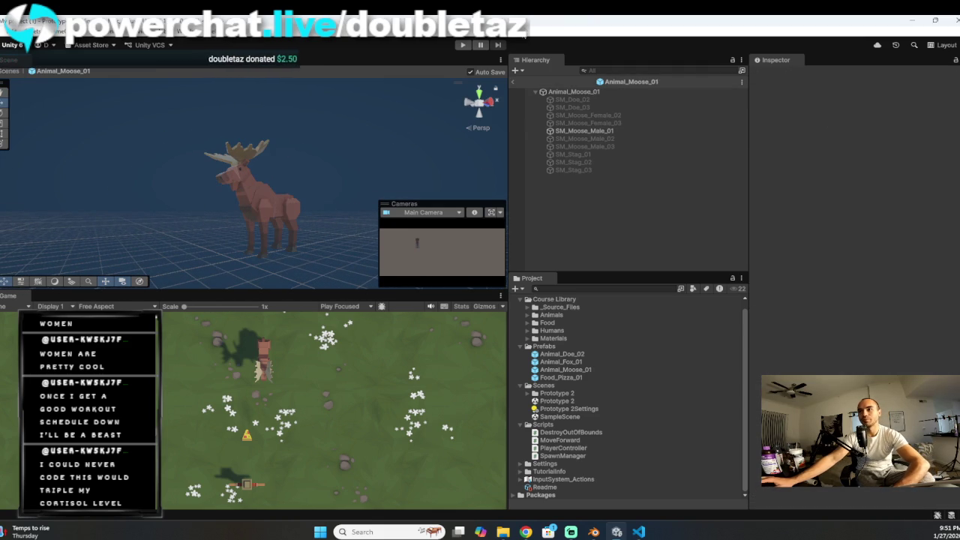
pyautogui.click(514, 81)
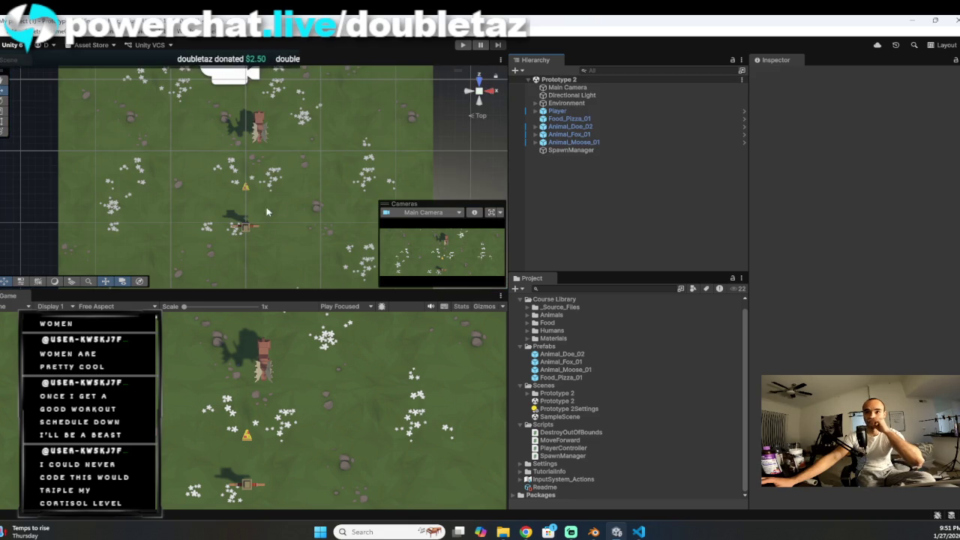
# Step: Open the Animal_Fox_01 prefab, add a Box Collider, and orbit to an angled view
pyautogui.doubleClick(565, 359)
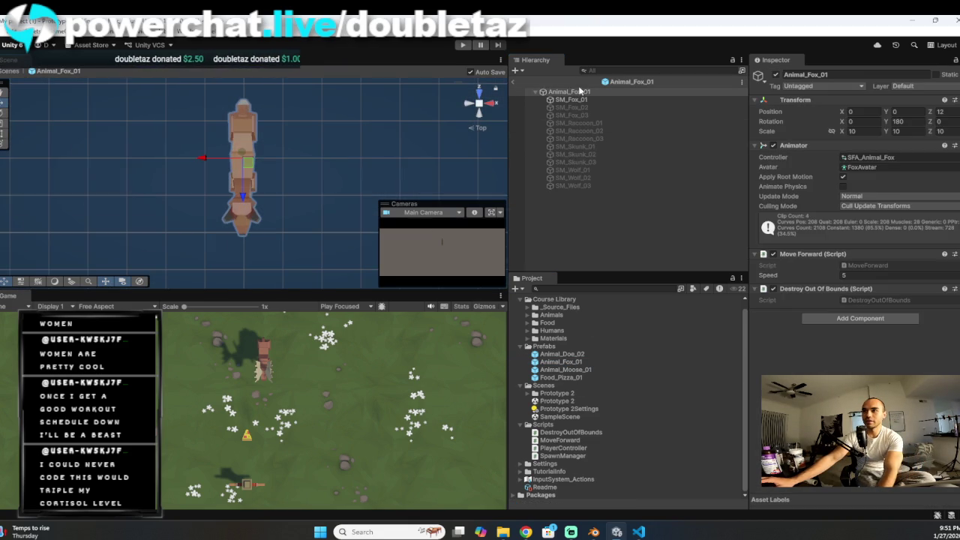
pyautogui.click(581, 93)
pyautogui.click(860, 318)
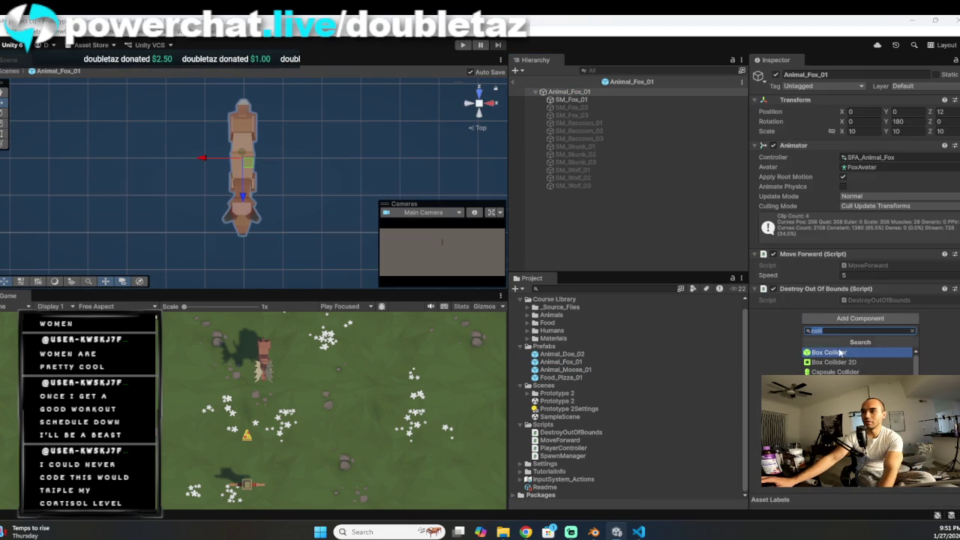
pyautogui.click(818, 348)
pyautogui.moveTo(304, 162)
pyautogui.mouseDown()
pyautogui.moveTo(252, 200)
pyautogui.moveTo(174, 72)
pyautogui.mouseUp()
pyautogui.scroll(-5, 244, 209)
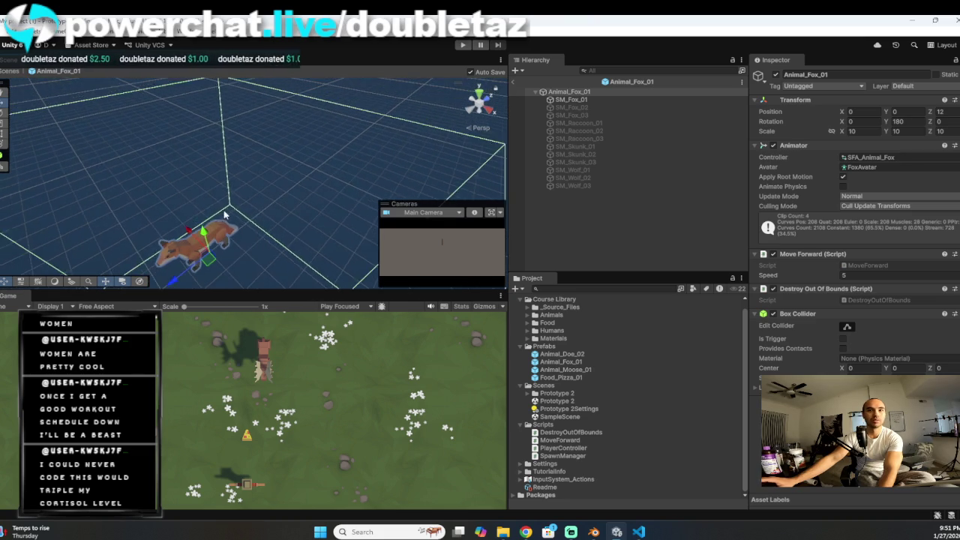
pyautogui.moveTo(245, 187)
pyautogui.mouseDown()
pyautogui.moveTo(274, 217)
pyautogui.moveTo(194, 218)
pyautogui.mouseUp()
pyautogui.moveTo(254, 213); pyautogui.dragTo(315, 218)
# Step: Use Edit Collider to push the fox collider's front and side faces in
pyautogui.click(845, 327)
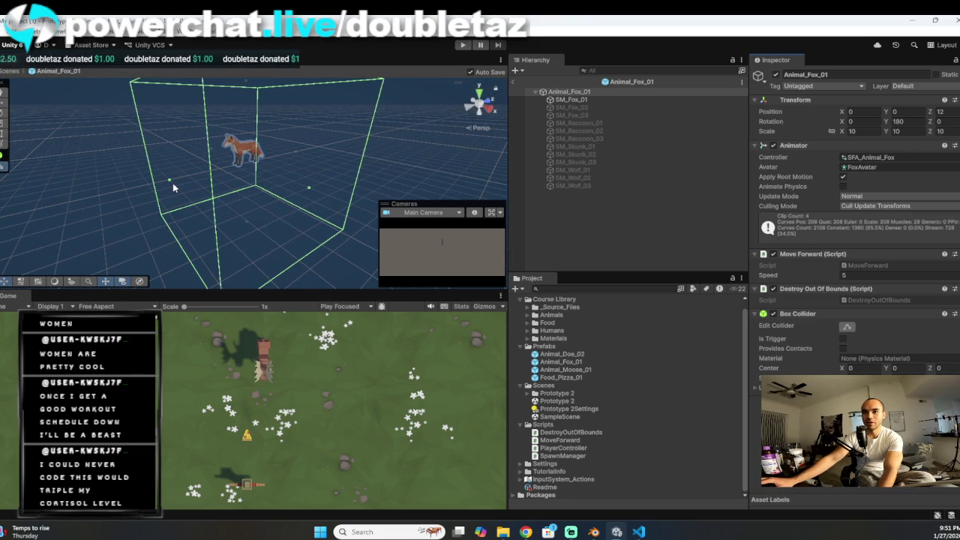
pyautogui.moveTo(191, 165)
pyautogui.mouseDown()
pyautogui.moveTo(213, 175)
pyautogui.moveTo(225, 170)
pyautogui.moveTo(217, 162)
pyautogui.mouseUp()
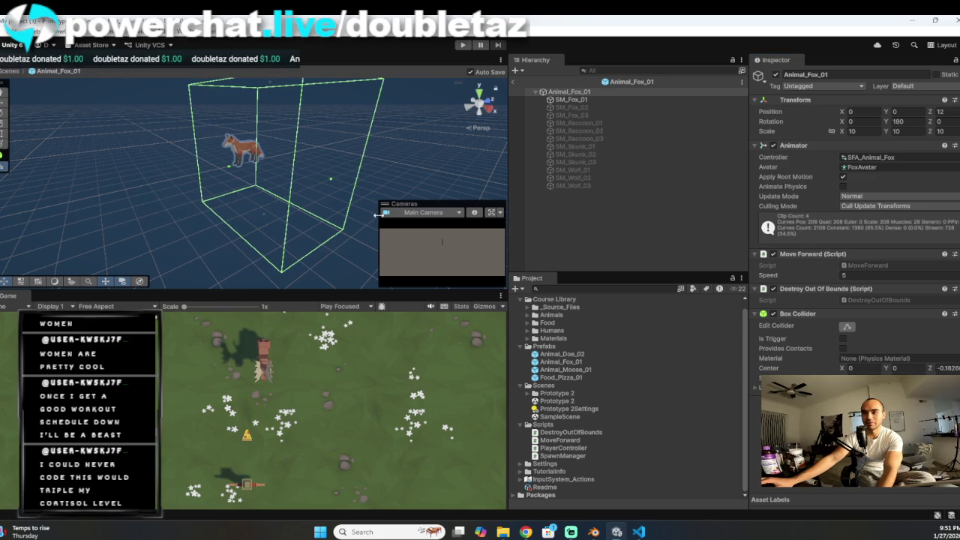
pyautogui.moveTo(325, 177)
pyautogui.mouseDown()
pyautogui.moveTo(289, 150)
pyautogui.moveTo(259, 150)
pyautogui.mouseUp()
pyautogui.scroll(3, 296, 177)
pyautogui.moveTo(335, 155)
pyautogui.mouseDown()
pyautogui.moveTo(224, 177)
pyautogui.moveTo(241, 179)
pyautogui.moveTo(236, 200)
pyautogui.moveTo(320, 204)
pyautogui.mouseUp()
pyautogui.moveTo(236, 200); pyautogui.dragTo(253, 197)
# Step: Lower the collider's top to the fox's head, raise its bottom, and check from the side
pyautogui.moveTo(323, 201); pyautogui.dragTo(312, 172)
pyautogui.moveTo(300, 262); pyautogui.dragTo(300, 225)
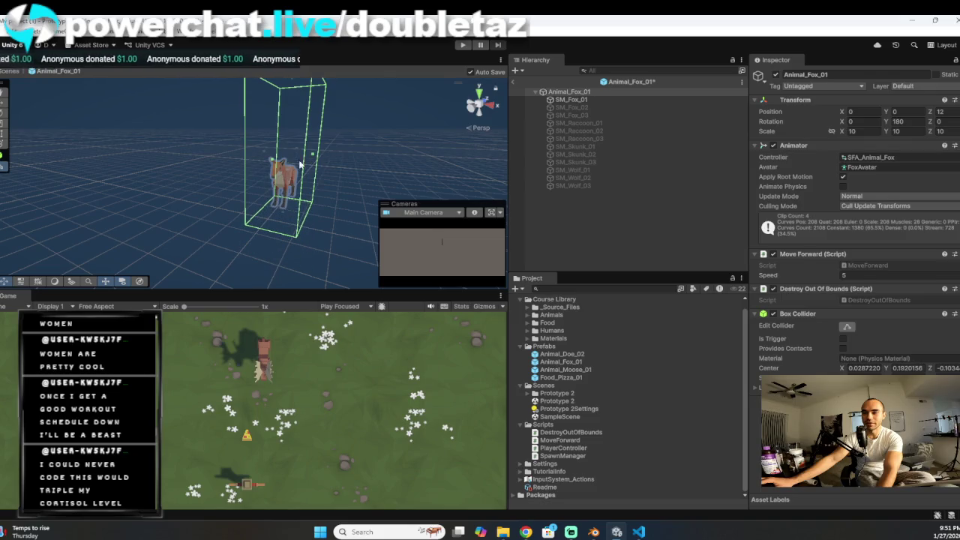
pyautogui.moveTo(292, 90)
pyautogui.mouseDown()
pyautogui.moveTo(281, 155)
pyautogui.moveTo(264, 180)
pyautogui.mouseUp()
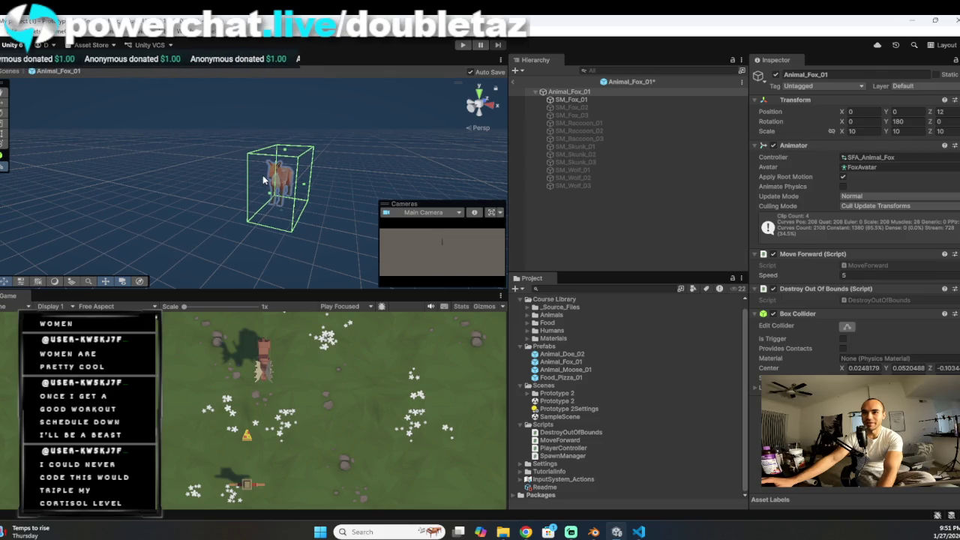
pyautogui.moveTo(289, 214); pyautogui.dragTo(285, 207)
pyautogui.moveTo(323, 171)
pyautogui.mouseDown()
pyautogui.moveTo(303, 197)
pyautogui.moveTo(186, 198)
pyautogui.mouseUp()
pyautogui.moveTo(110, 202); pyautogui.dragTo(236, 183)
pyautogui.click(201, 186)
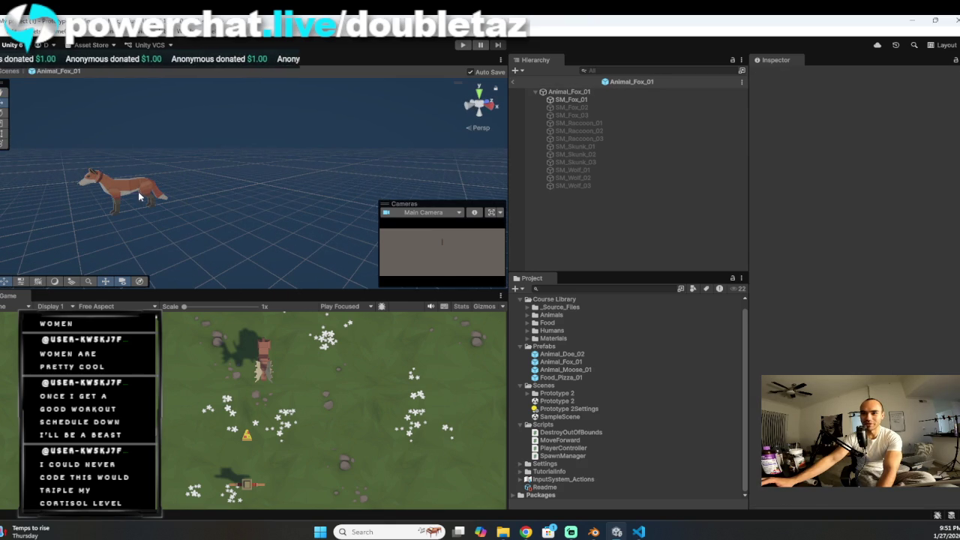
# Step: Frame the fox mesh and reselect the Animal_Fox_01 root to show its collider
pyautogui.click(181, 189)
pyautogui.scroll(-10, 842, 329)
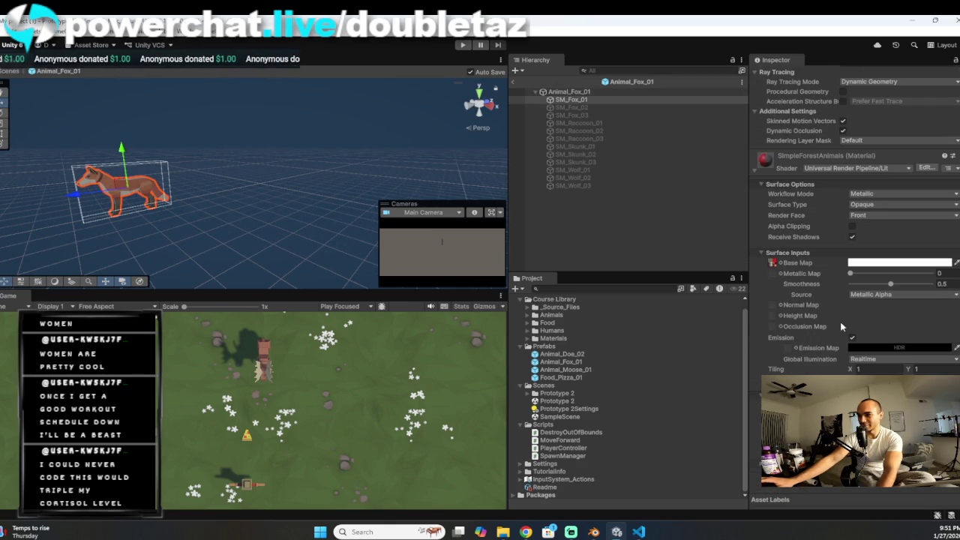
pyautogui.click(583, 100)
pyautogui.doubleClick(584, 100)
pyautogui.doubleClick(569, 91)
pyautogui.click(250, 140)
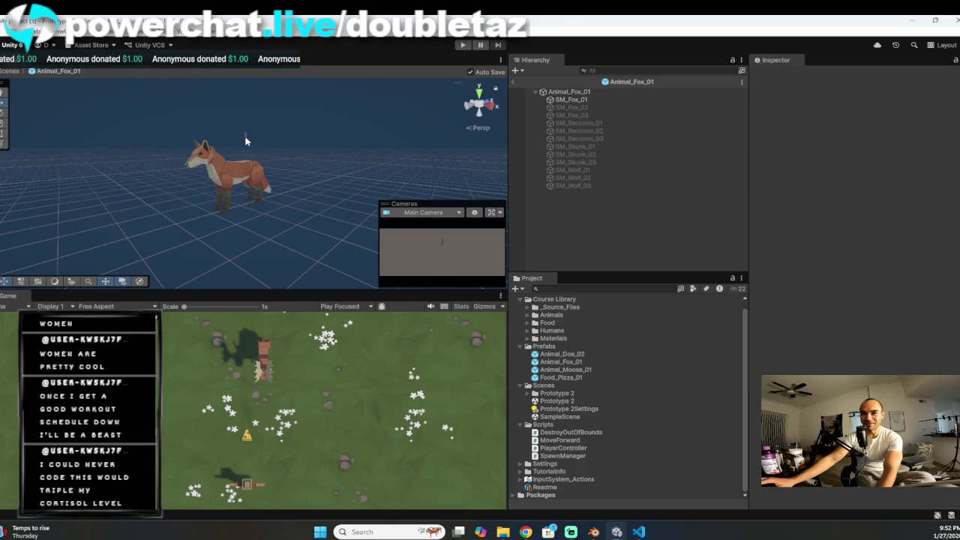
pyautogui.click(229, 173)
pyautogui.click(569, 91)
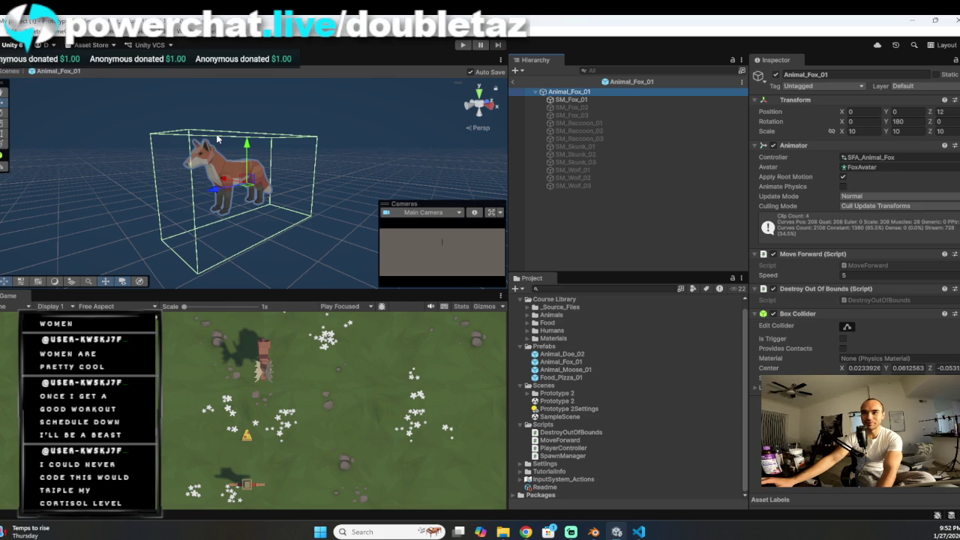
# Step: Shift the fox's collider to sit centred (center X ≈ -0.0022), then view from the back and frame it
pyautogui.rightClick(170, 191)
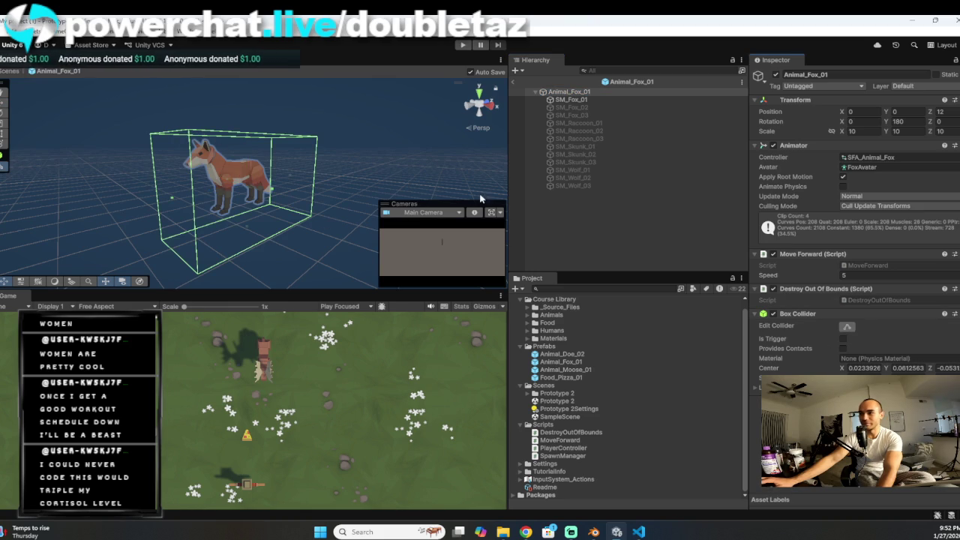
pyautogui.moveTo(170, 190); pyautogui.dragTo(168, 198)
pyautogui.moveTo(248, 228)
pyautogui.mouseDown()
pyautogui.moveTo(249, 199)
pyautogui.moveTo(269, 212)
pyautogui.moveTo(214, 171)
pyautogui.moveTo(269, 200)
pyautogui.moveTo(252, 191)
pyautogui.mouseUp()
pyautogui.moveTo(213, 151)
pyautogui.mouseDown()
pyautogui.moveTo(272, 215)
pyautogui.moveTo(300, 199)
pyautogui.moveTo(225, 201)
pyautogui.mouseUp()
pyautogui.click(468, 105)
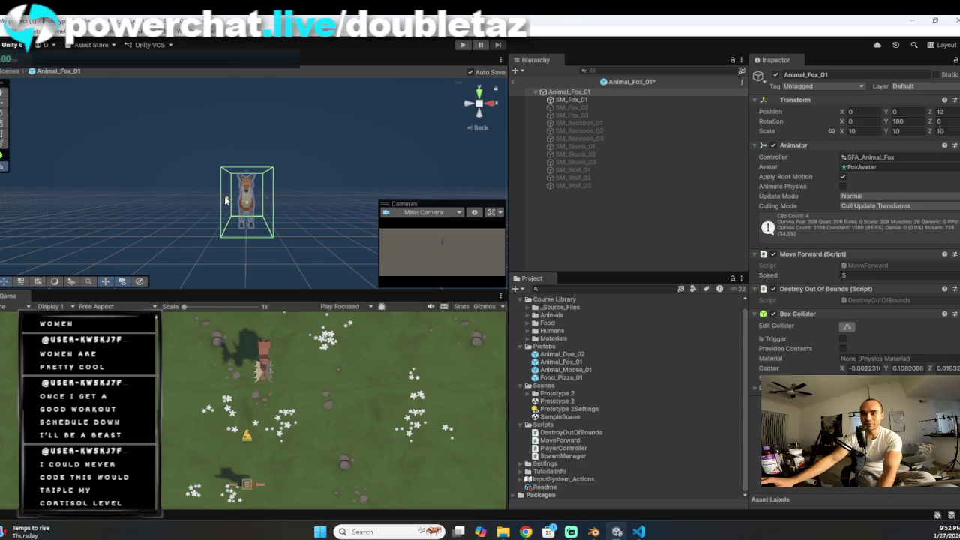
pyautogui.scroll(-2, 307, 210)
pyautogui.press('f')
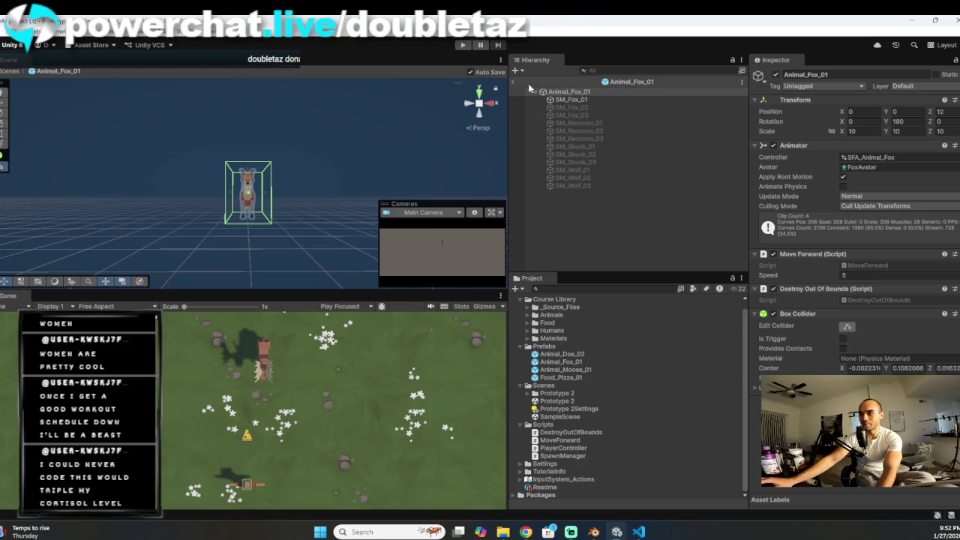
# Step: Return to the scene and briefly reopen and exit the Animal_Moose_01 prefab
pyautogui.click(513, 82)
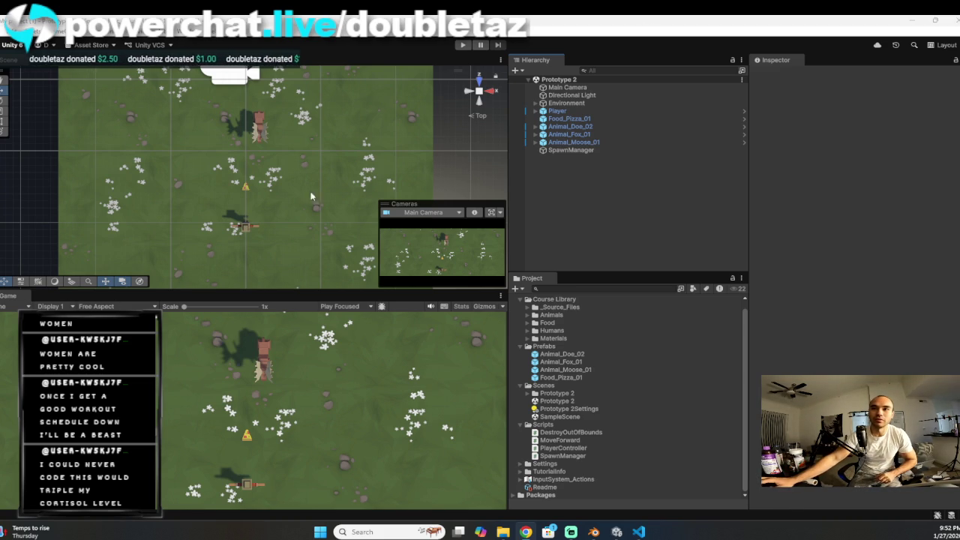
pyautogui.click(590, 371)
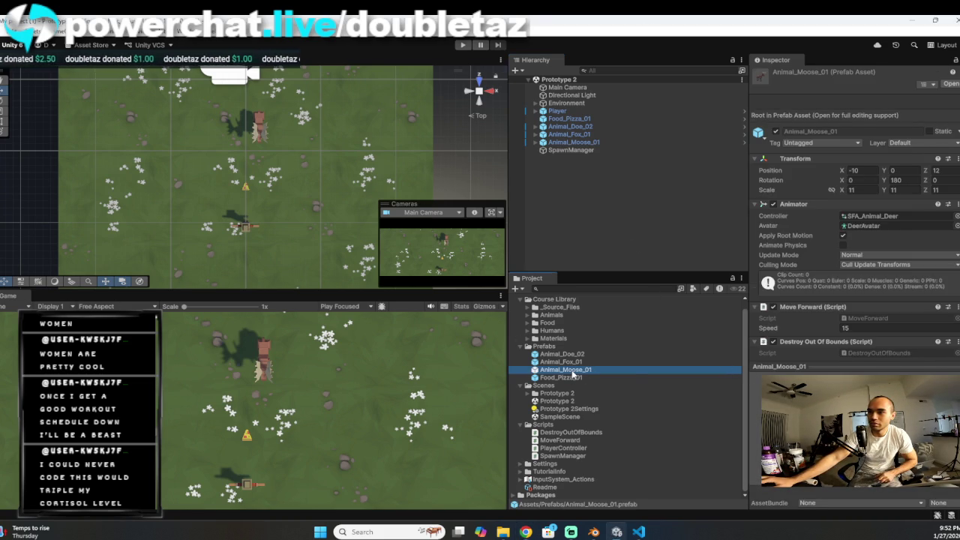
pyautogui.doubleClick(572, 371)
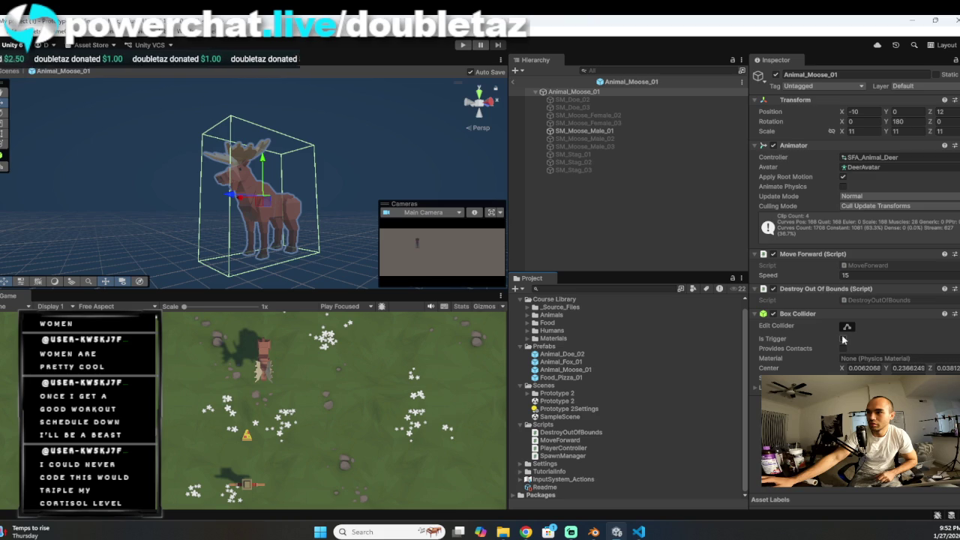
pyautogui.click(512, 81)
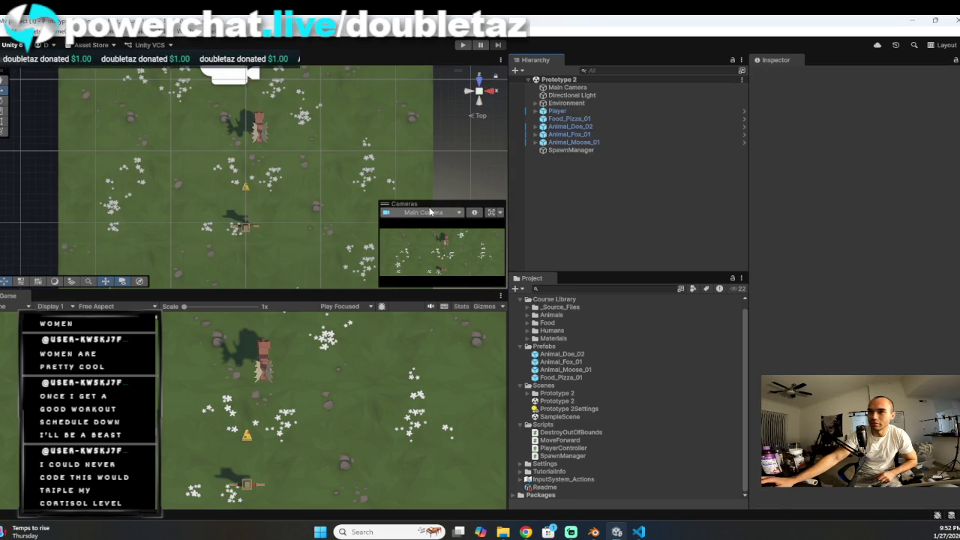
# Step: Tick Is Trigger on the Animal_Fox_01 Box Collider and go back to Prototype 2
pyautogui.doubleClick(562, 364)
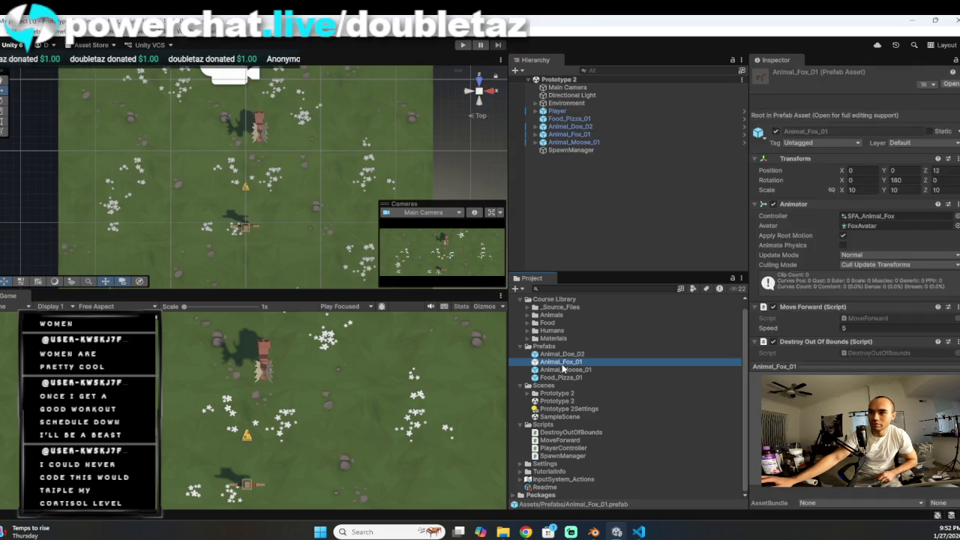
pyautogui.click(842, 339)
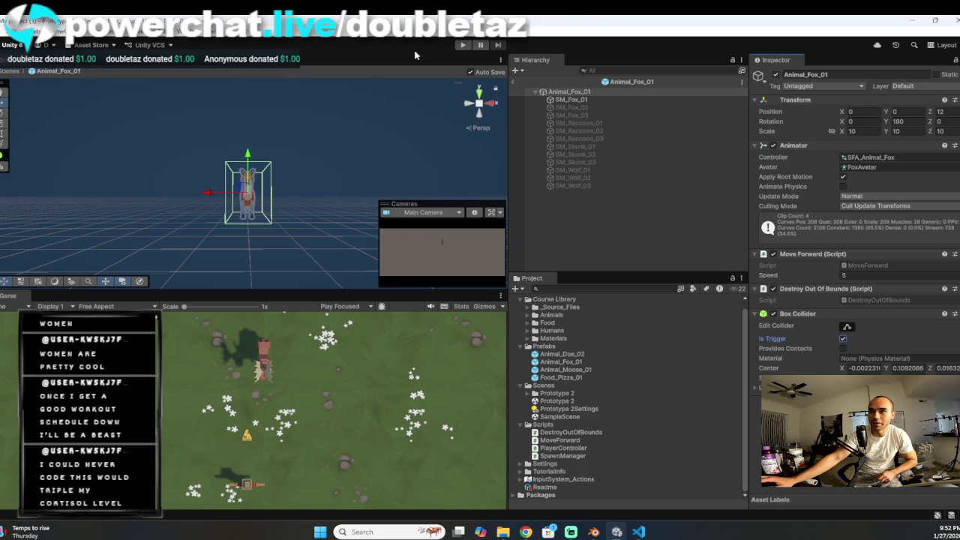
pyautogui.click(514, 84)
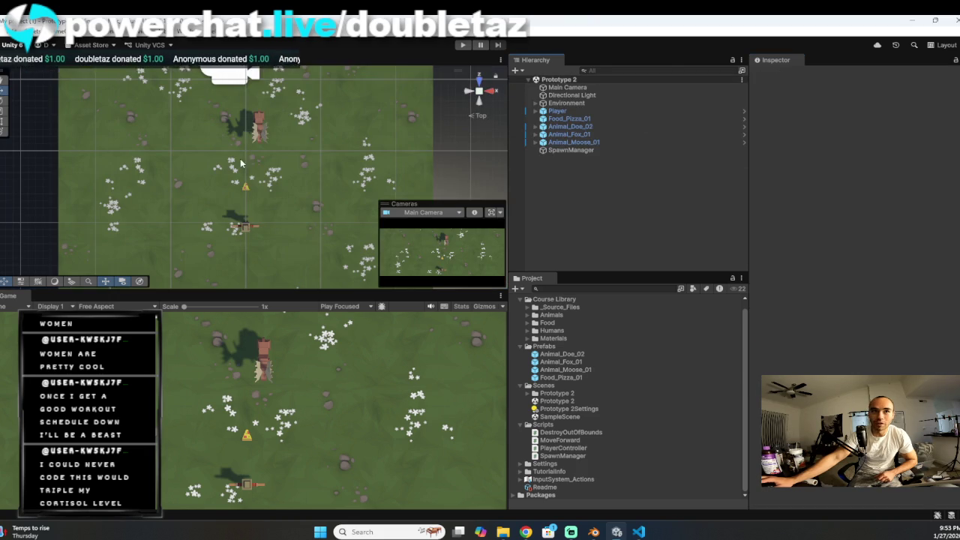
pyautogui.hotkey('alt', 'Tab')
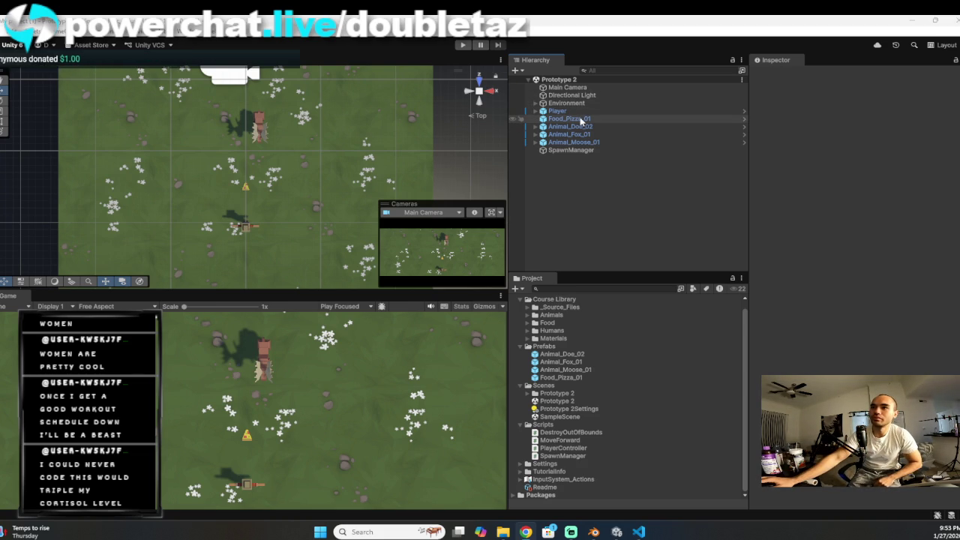
# Step: Open Food_Pizza_01 from the Prefabs folder in Prefab Mode
pyautogui.doubleClick(584, 376)
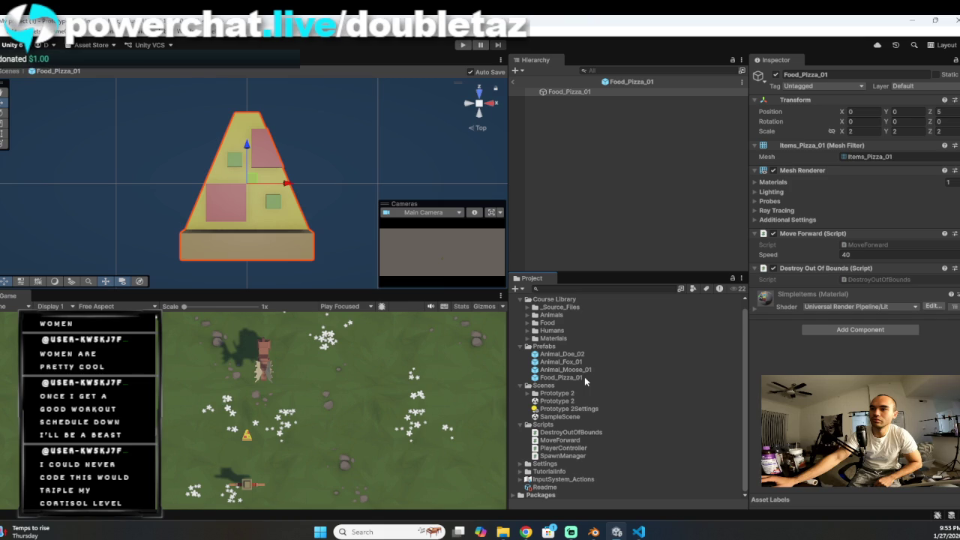
# Step: Add a Box Collider to the Food_Pizza_01 prefab and tick Is Trigger
pyautogui.scroll(-3, 329, 152)
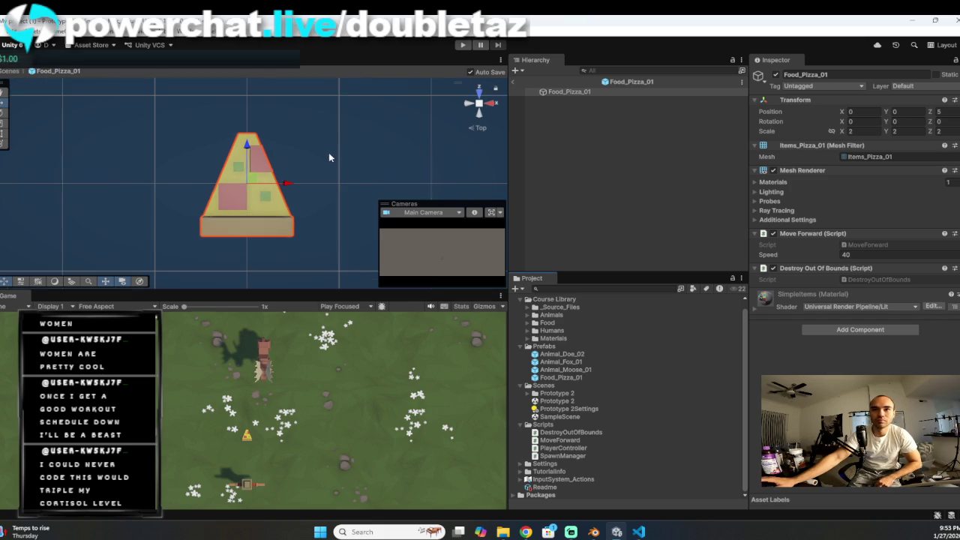
pyautogui.moveTo(296, 159)
pyautogui.mouseDown()
pyautogui.moveTo(257, 129)
pyautogui.moveTo(312, 138)
pyautogui.moveTo(299, 171)
pyautogui.mouseUp()
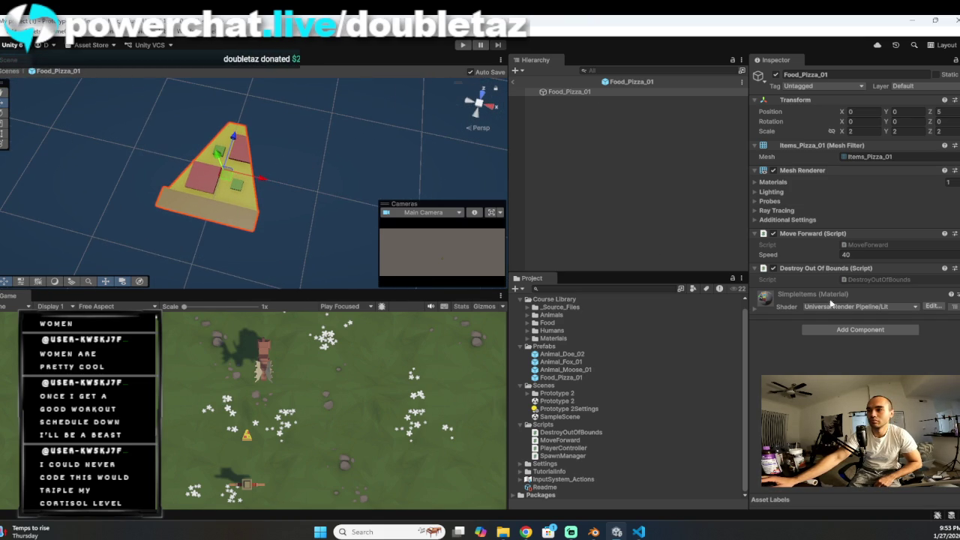
pyautogui.click(853, 331)
pyautogui.click(857, 364)
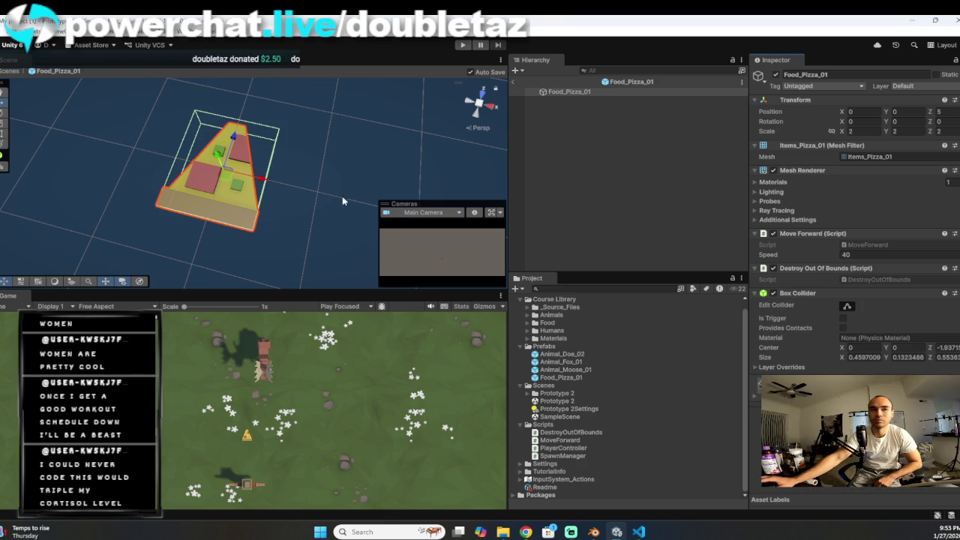
pyautogui.moveTo(326, 201)
pyautogui.mouseDown()
pyautogui.moveTo(343, 184)
pyautogui.moveTo(212, 120)
pyautogui.moveTo(258, 127)
pyautogui.moveTo(338, 202)
pyautogui.mouseUp()
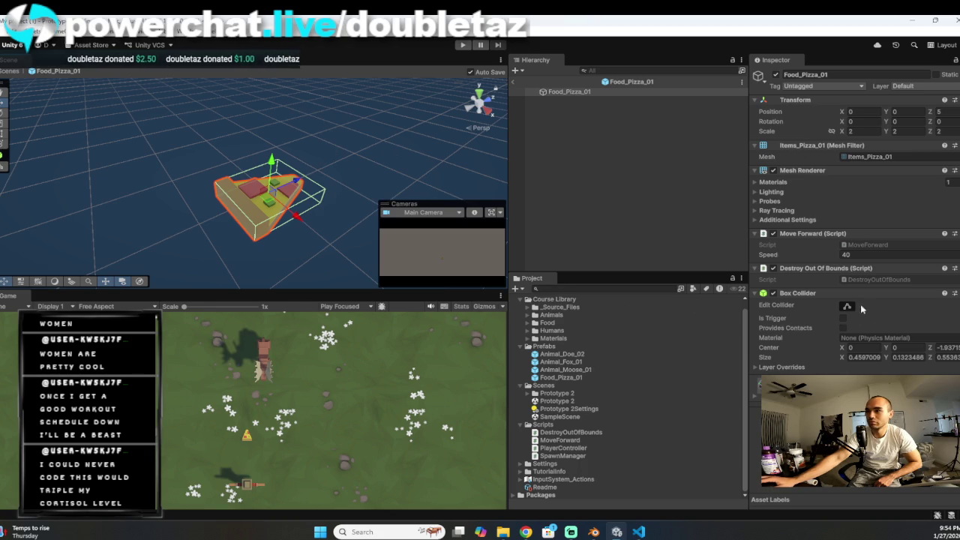
pyautogui.click(843, 318)
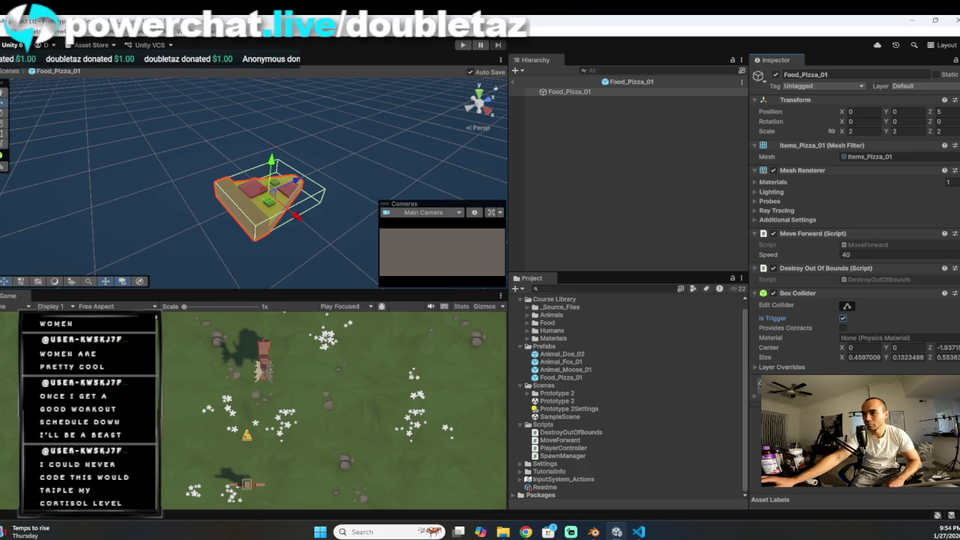
# Step: Add a Rigidbody to the pizza by searching components for 'rigid'
pyautogui.click(855, 386)
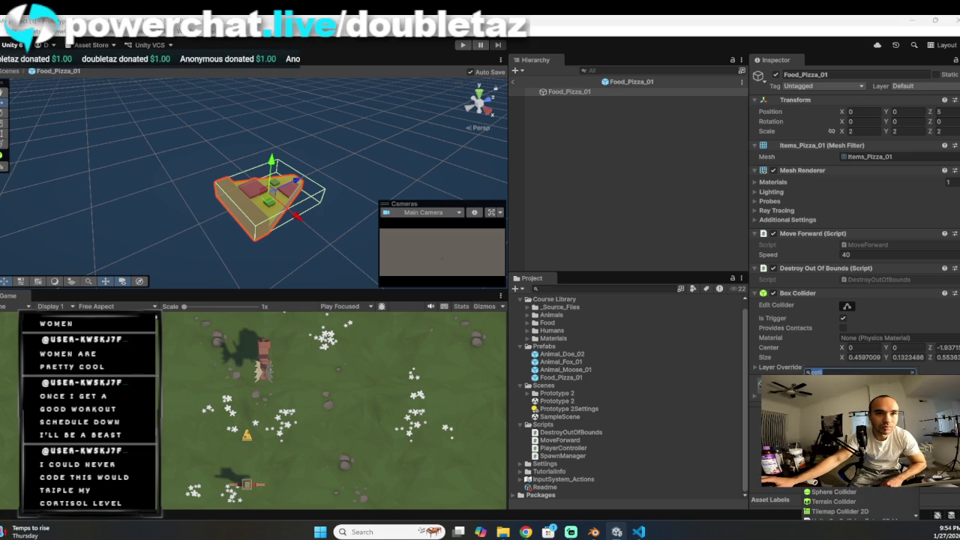
pyautogui.press('BackSpace')
pyautogui.press('BackSpace')
pyautogui.press('BackSpace')
pyautogui.write('rigid')
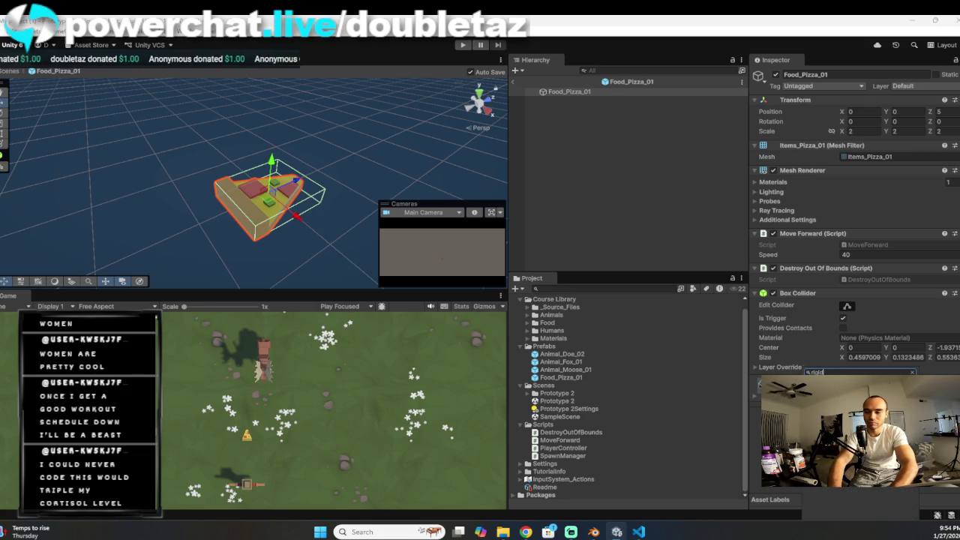
pyautogui.press('Return')
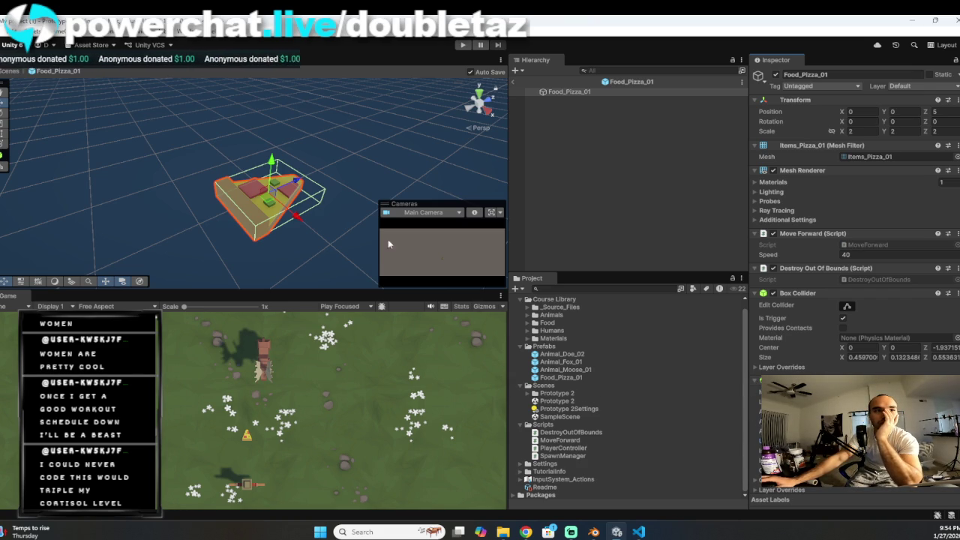
pyautogui.click(11, 32)
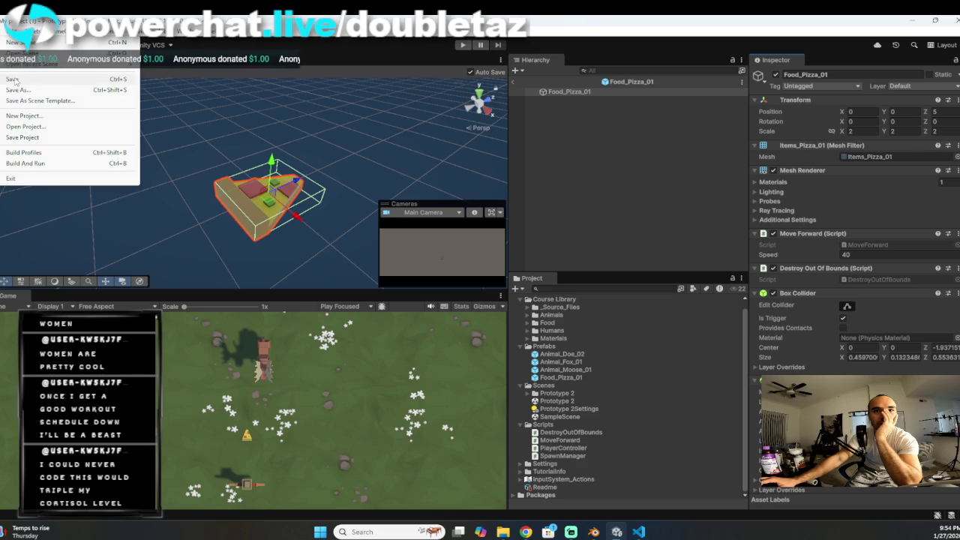
pyautogui.press('Escape')
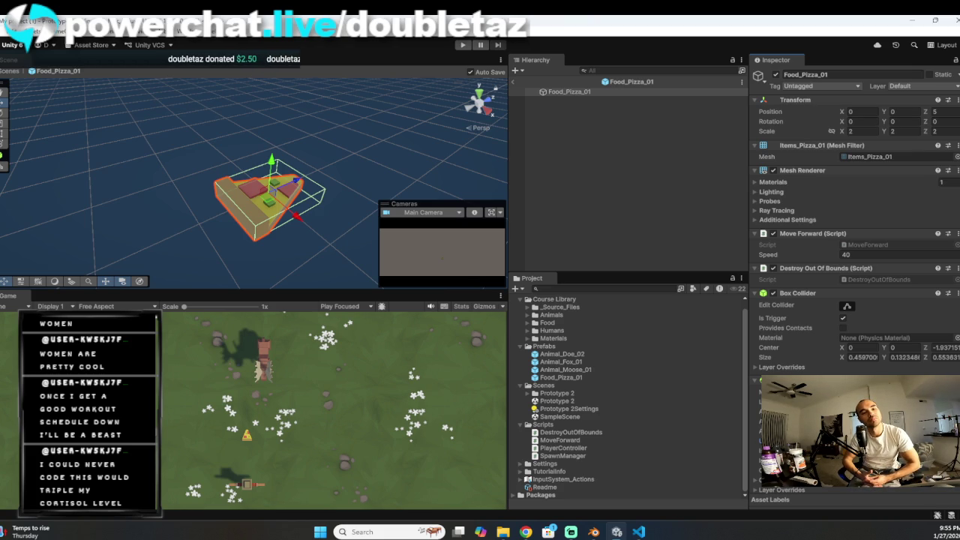
pyautogui.hotkey('alt', 'Tab')
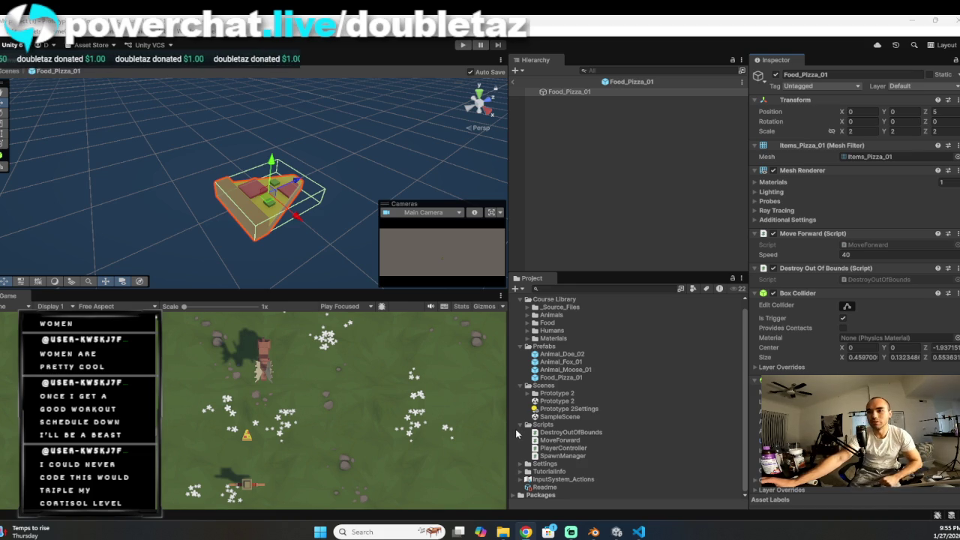
# Step: Exit the pizza prefab back to the Prototype 2 scene and select the Scripts folder
pyautogui.click(514, 82)
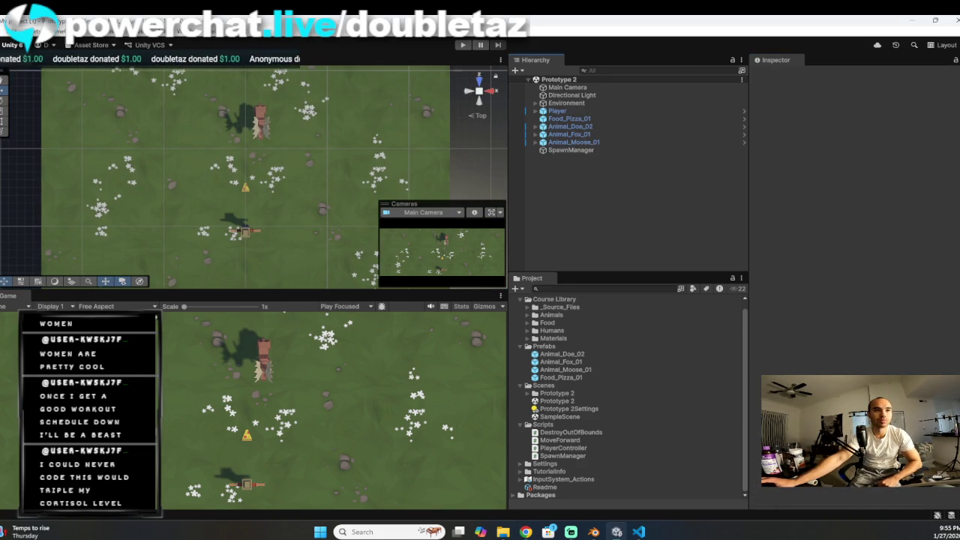
pyautogui.hotkey('alt', 'Tab')
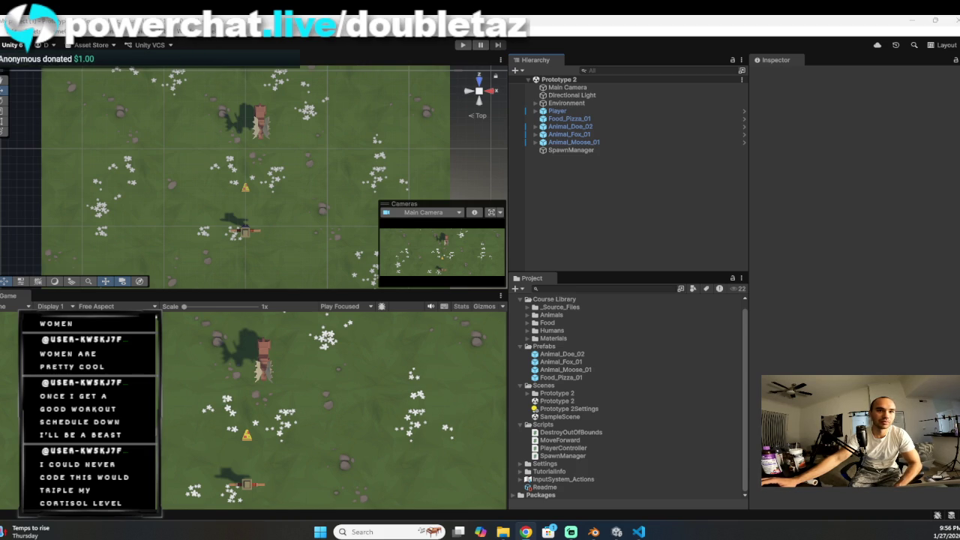
pyautogui.click(544, 425)
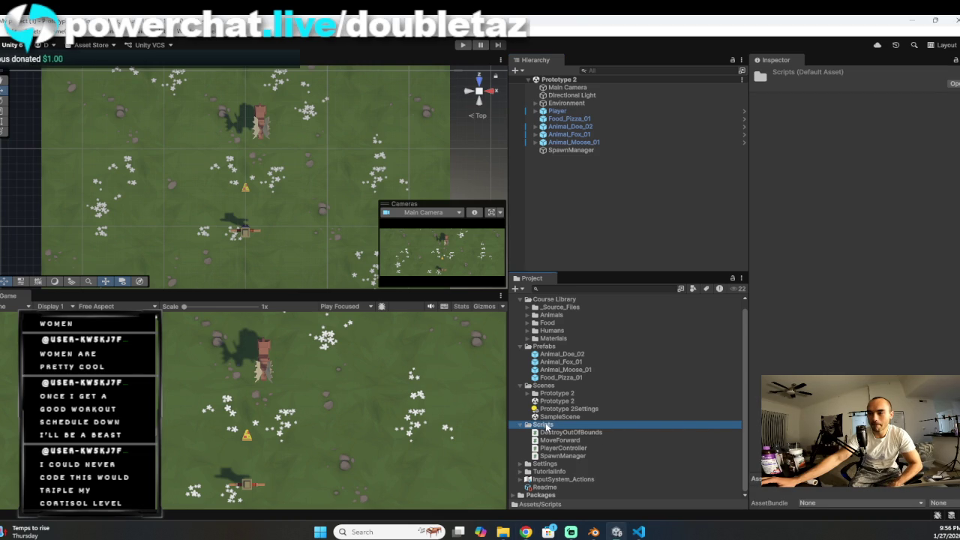
# Step: Create a new C# script in the Scripts folder named DetectCollisions
pyautogui.rightClick(545, 426)
pyautogui.moveTo(613, 171)
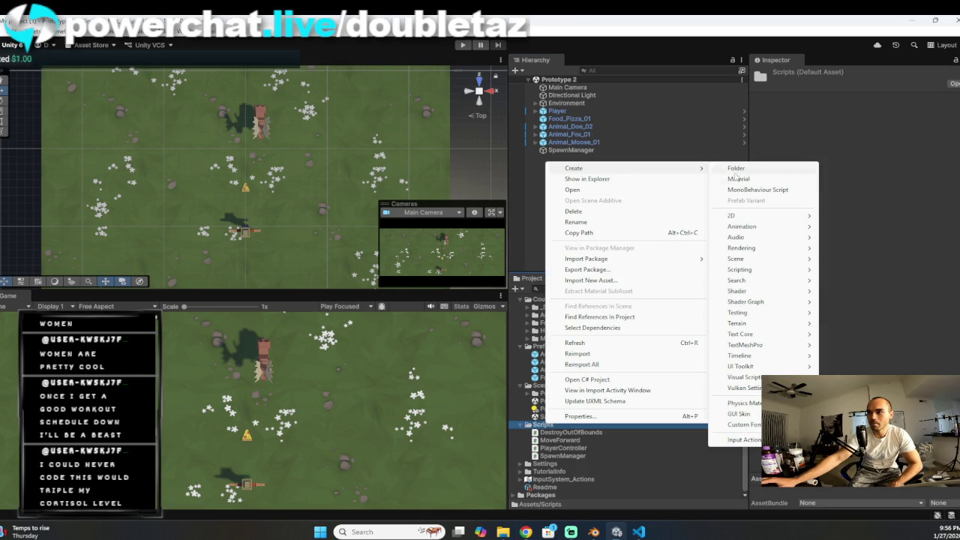
pyautogui.click(757, 190)
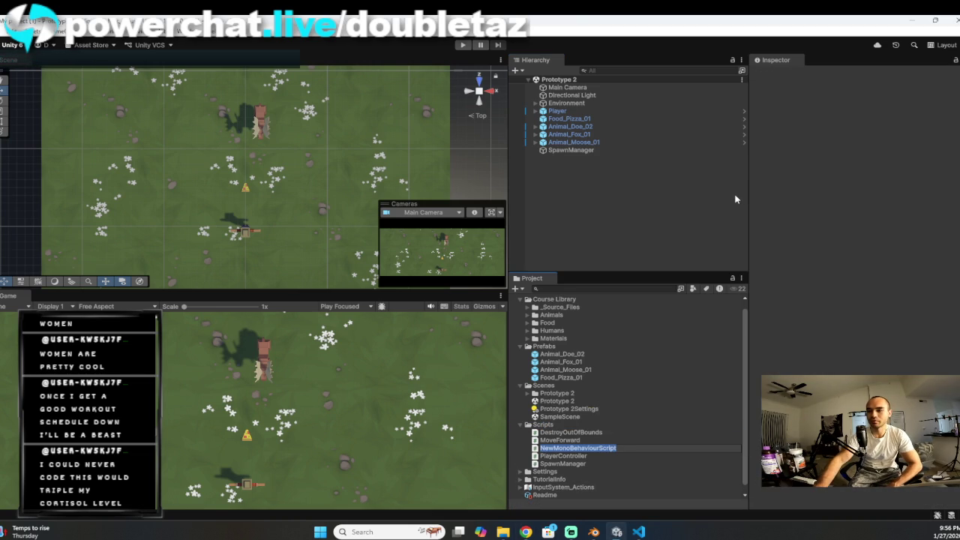
pyautogui.press('BackSpace')
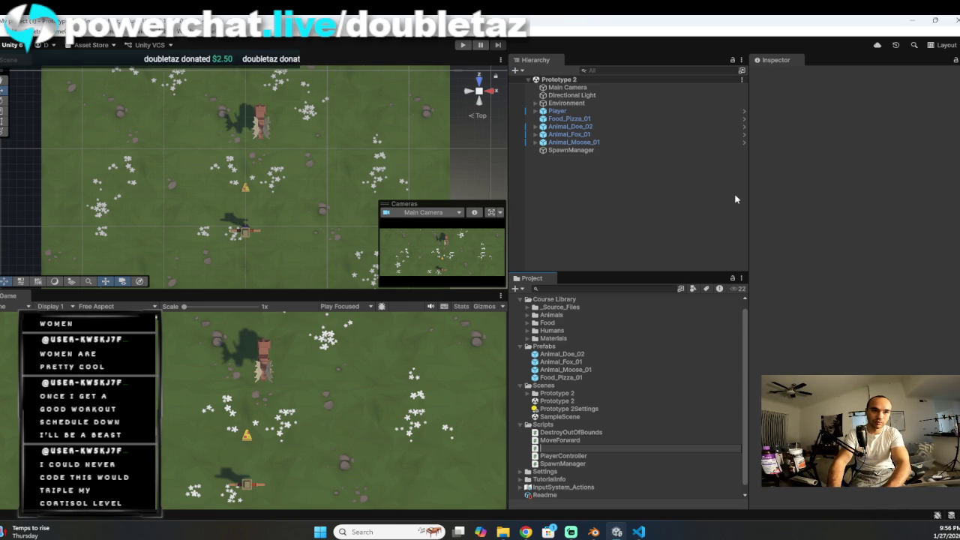
pyautogui.write('DetectCollisions')
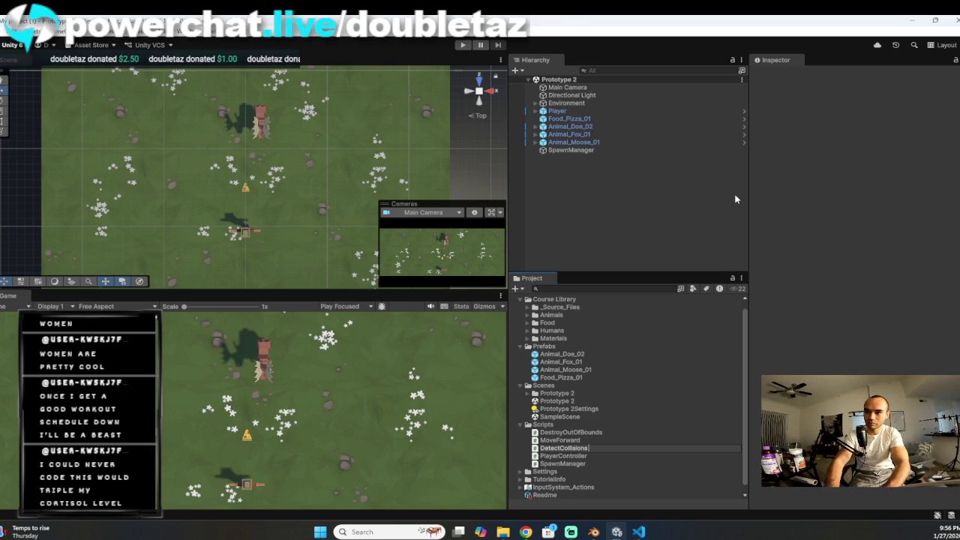
pyautogui.press('Return')
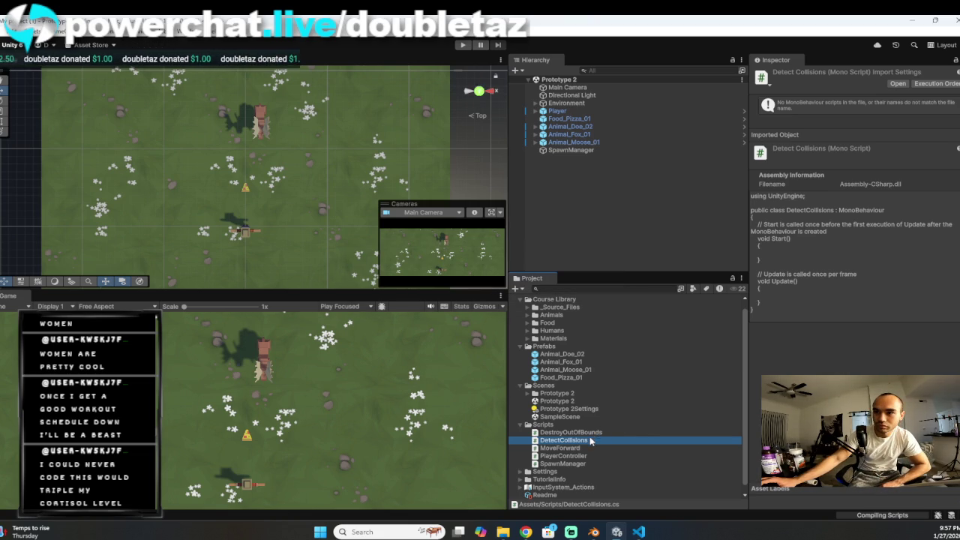
pyautogui.click(588, 128)
# Step: Below Update, add a void OnTriggerEnter(Collider other) method via IntelliSense completion
pyautogui.hotkey('alt', 'Tab')
pyautogui.write('void')
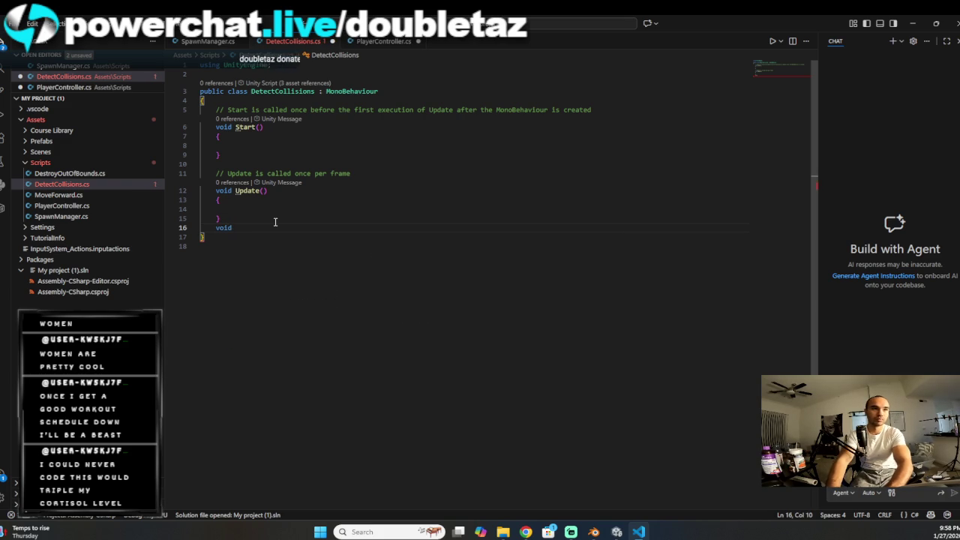
pyautogui.click(239, 215)
pyautogui.press('Return')
pyautogui.click(317, 235)
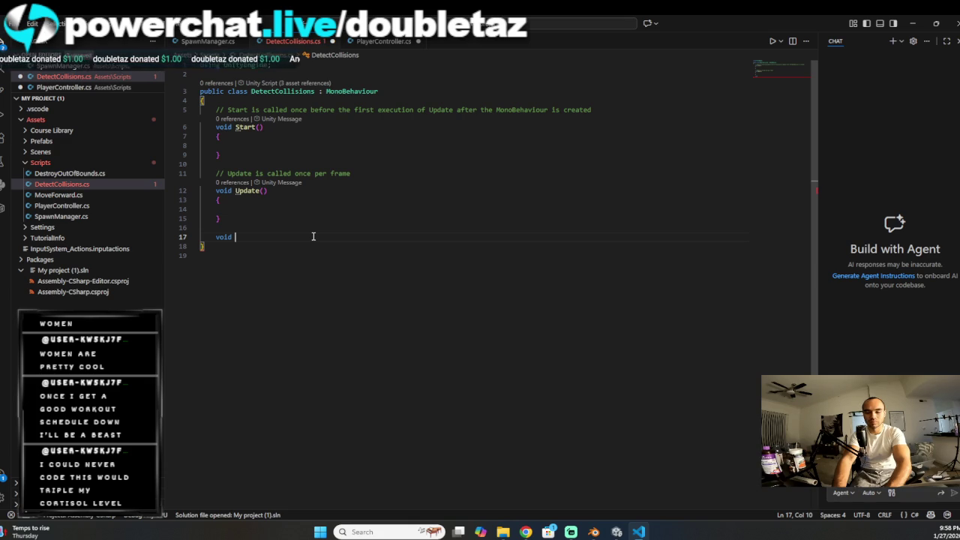
pyautogui.write('On')
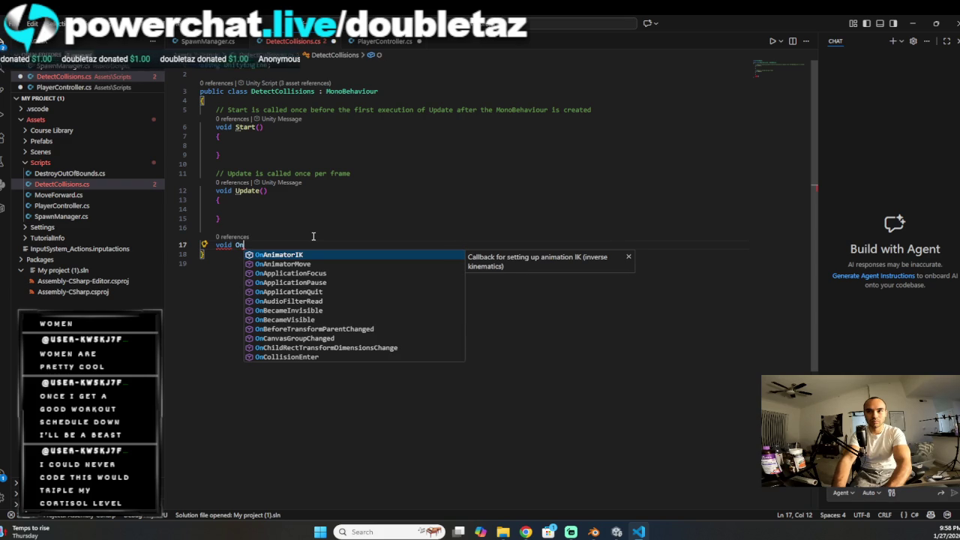
pyautogui.write('Tri')
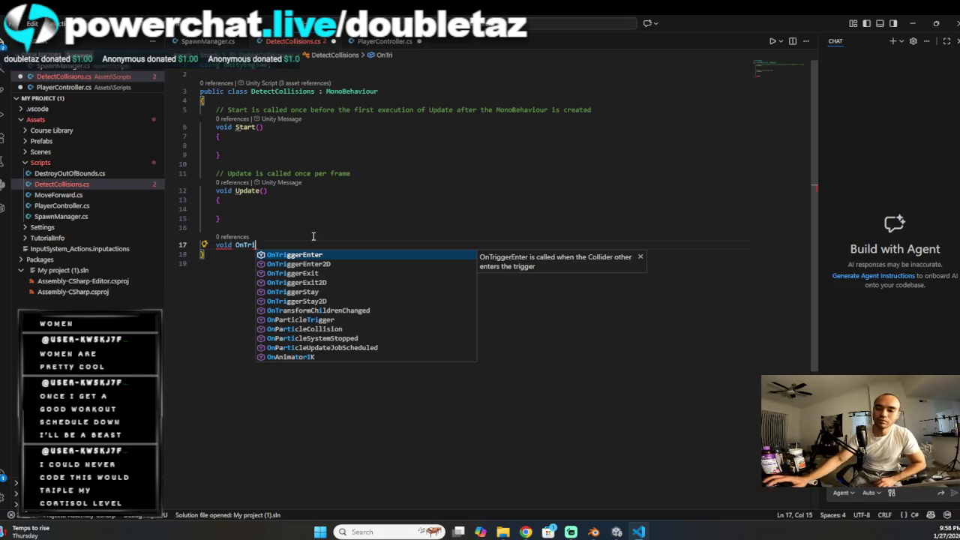
pyautogui.press('Tab')
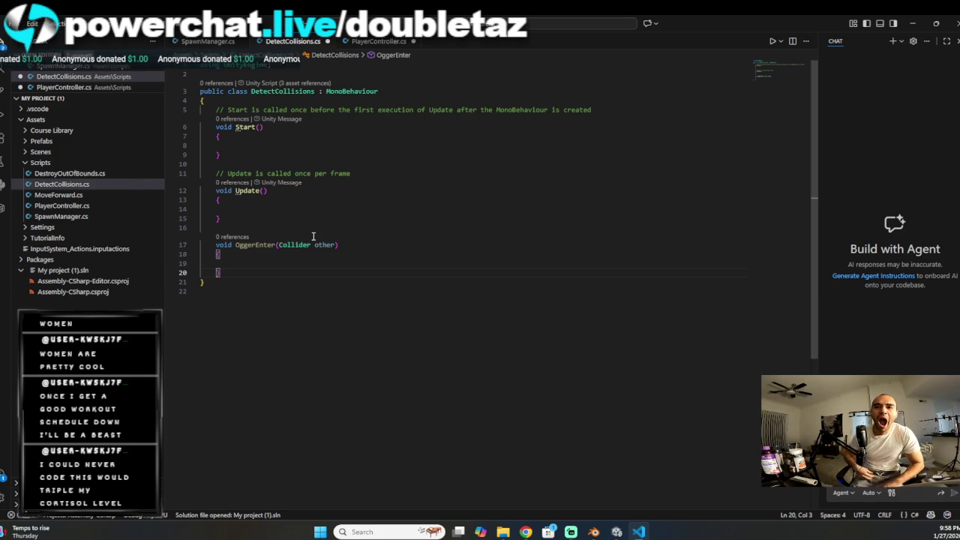
# Step: Correct the misspelled OggerEnter method name back to OnTriggerEnter
pyautogui.hotkey('alt', 'Tab')
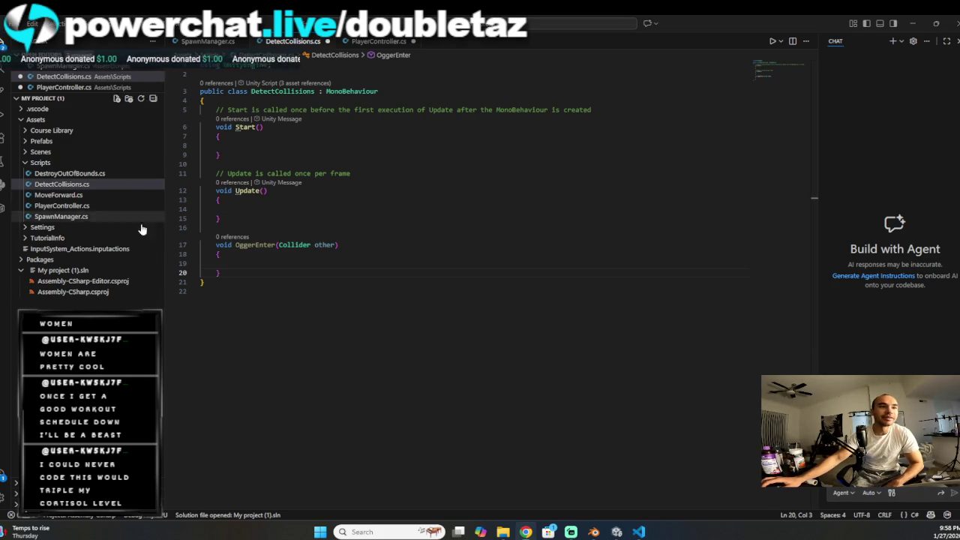
pyautogui.click(297, 244)
pyautogui.moveTo(241, 245); pyautogui.dragTo(232, 245)
pyautogui.moveTo(262, 244)
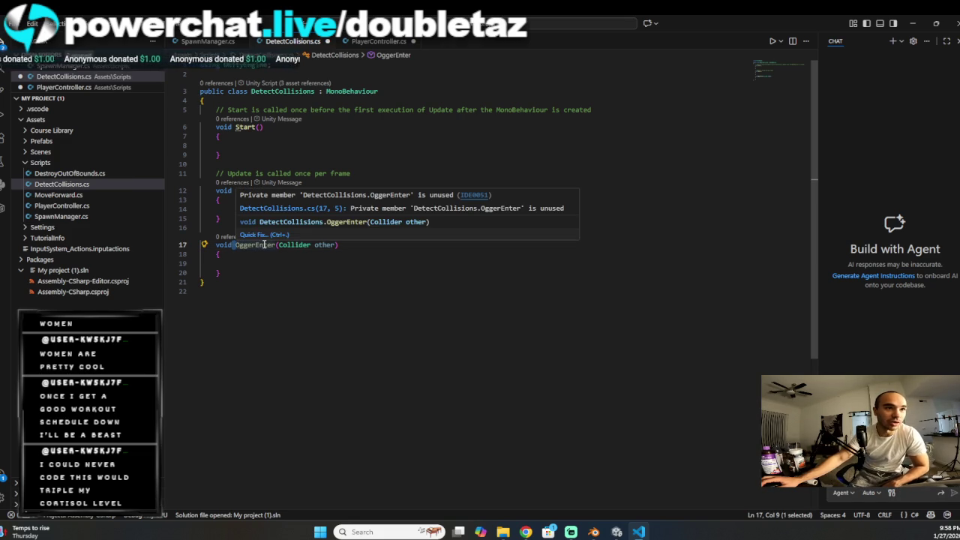
pyautogui.click(352, 248)
pyautogui.click(241, 244)
pyautogui.moveTo(249, 244)
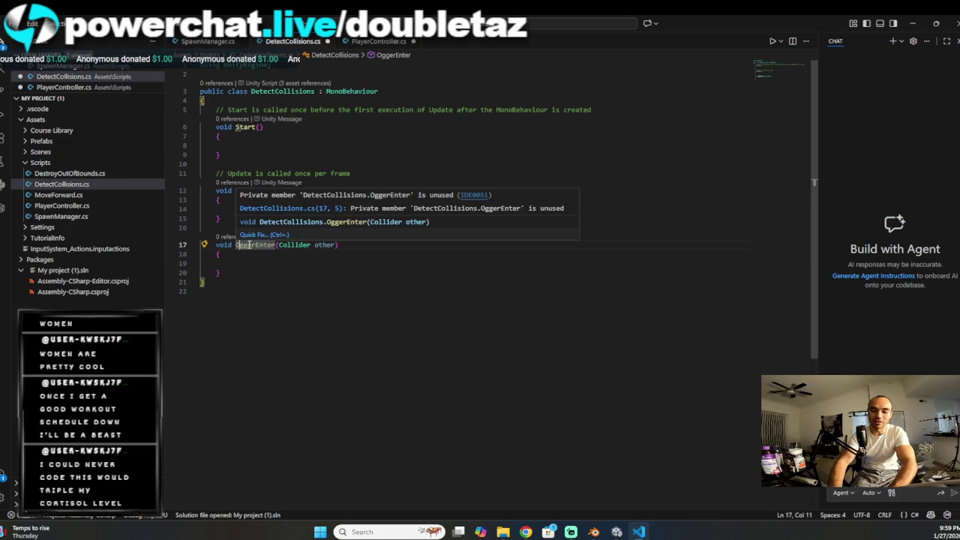
pyautogui.write('n')
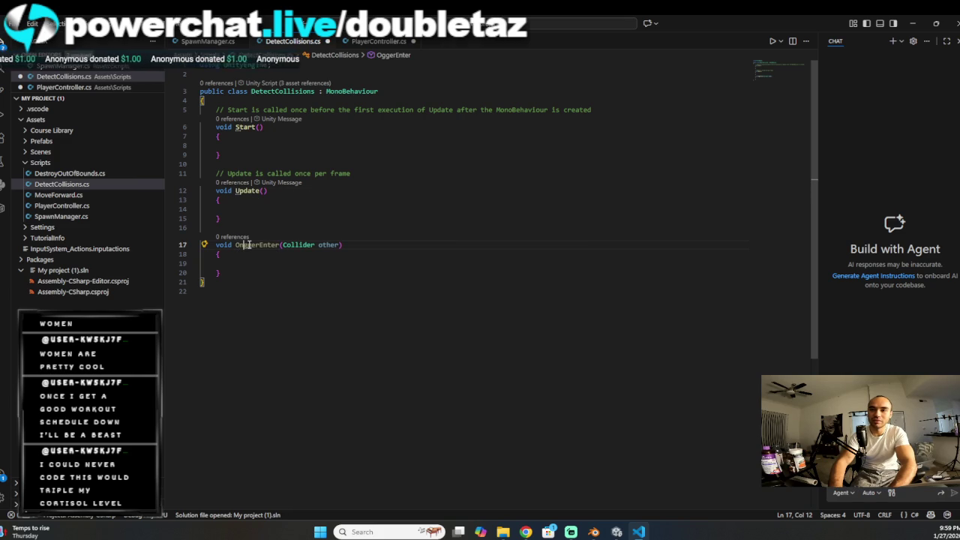
pyautogui.write('Tri')
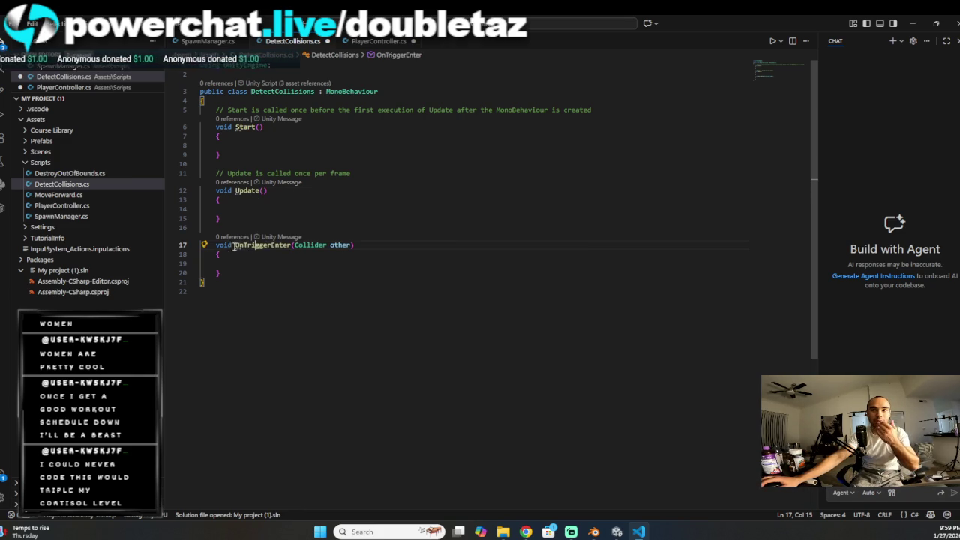
# Step: Mark the OnTriggerEnter method private
pyautogui.click(216, 245)
pyautogui.write('private')
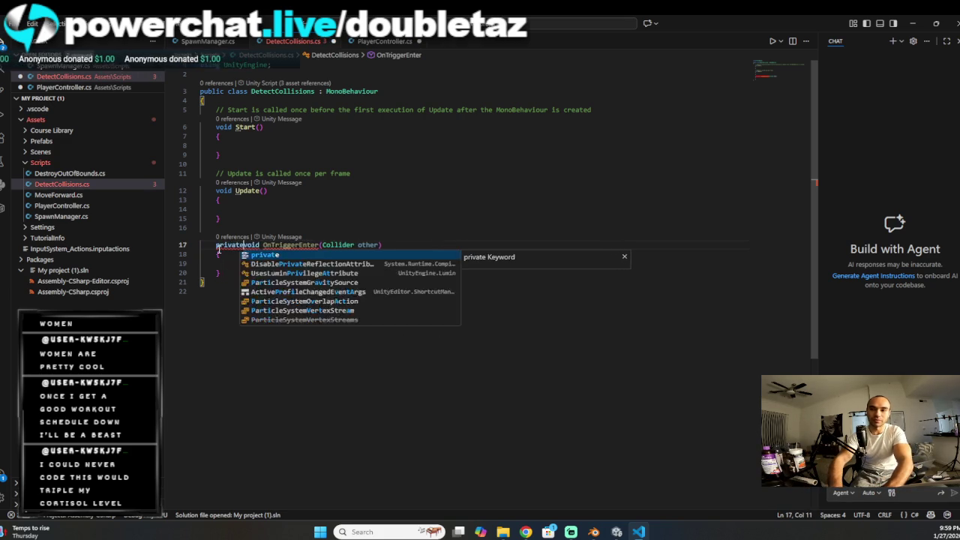
pyautogui.press('Tab')
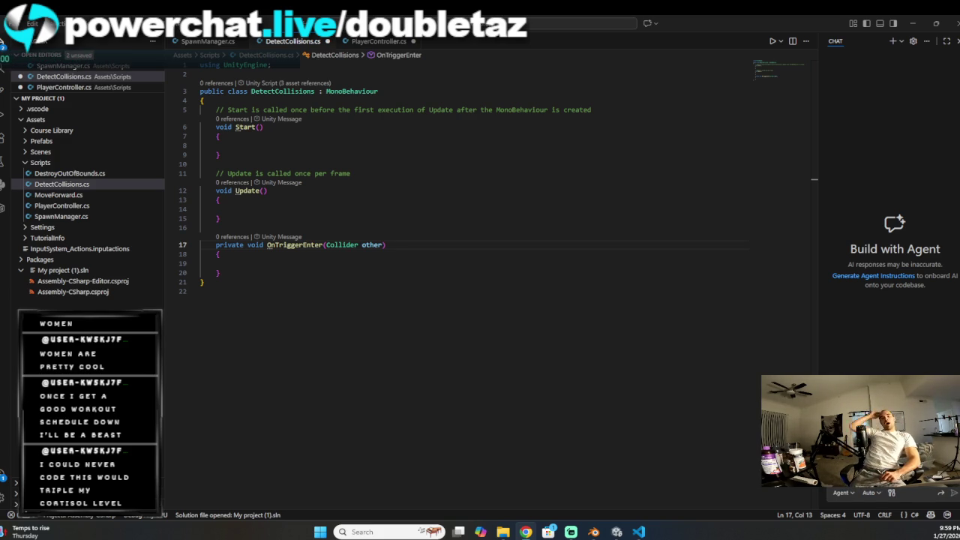
# Step: Make OnTriggerEnter's body call Destroy(gameObject);
pyautogui.click(305, 264)
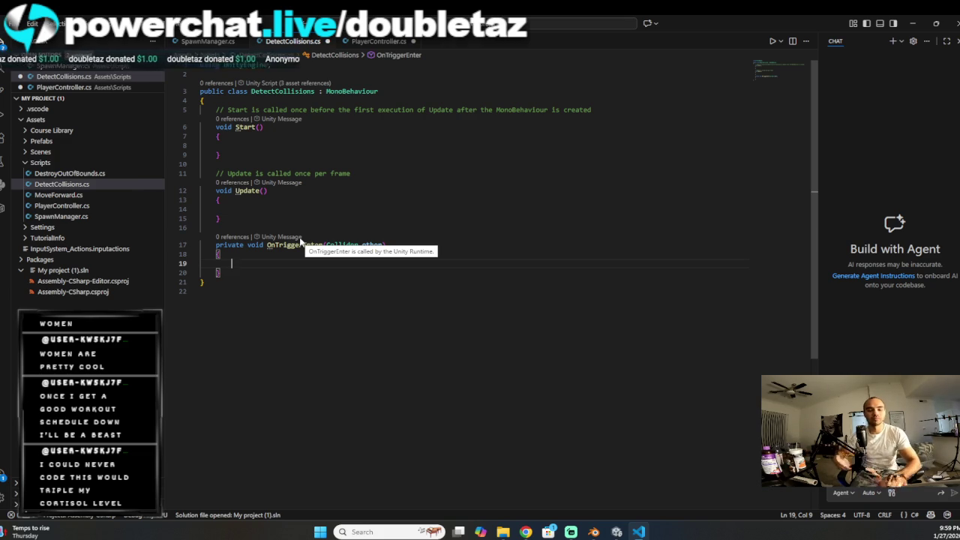
pyautogui.write('dDestroy ')
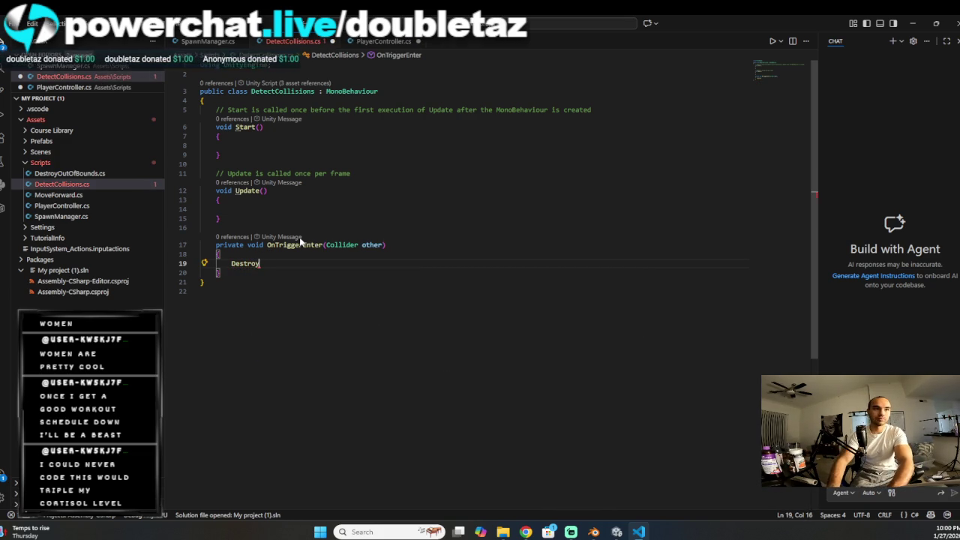
pyautogui.write('(game')
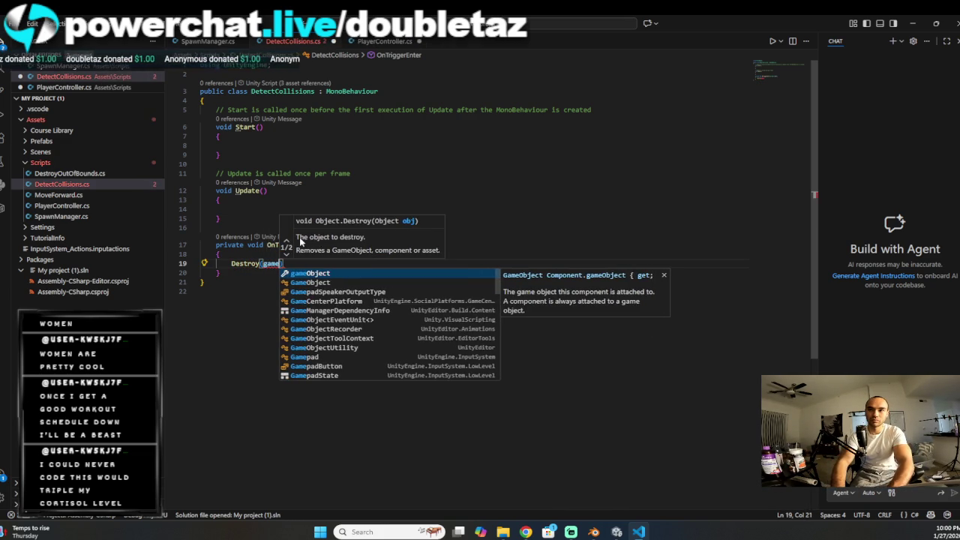
pyautogui.press('Tab')
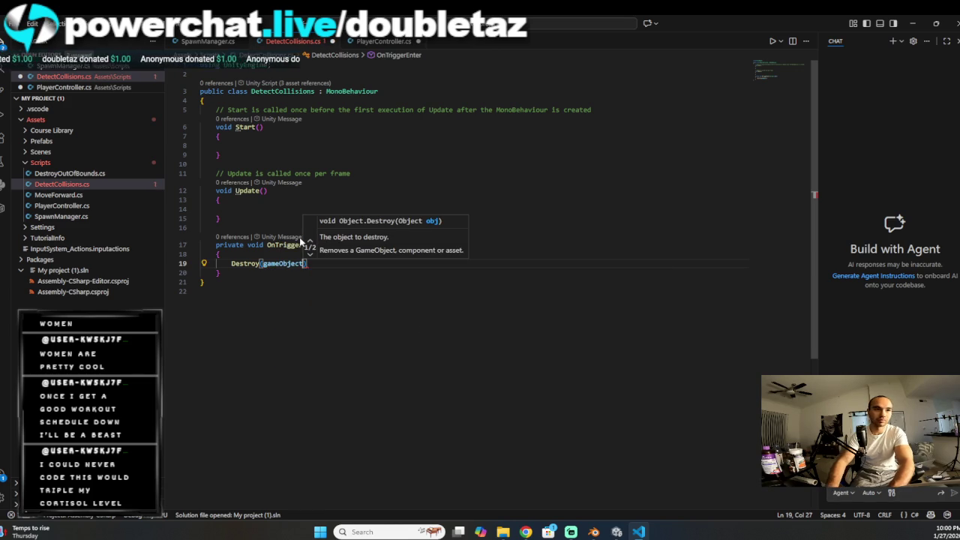
pyautogui.write(');')
pyautogui.press('Return')
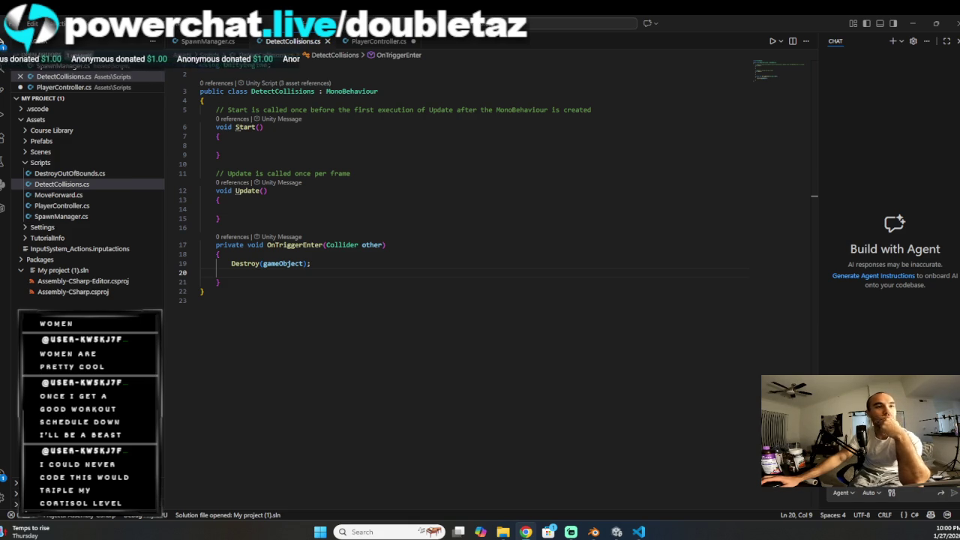
pyautogui.click(351, 246)
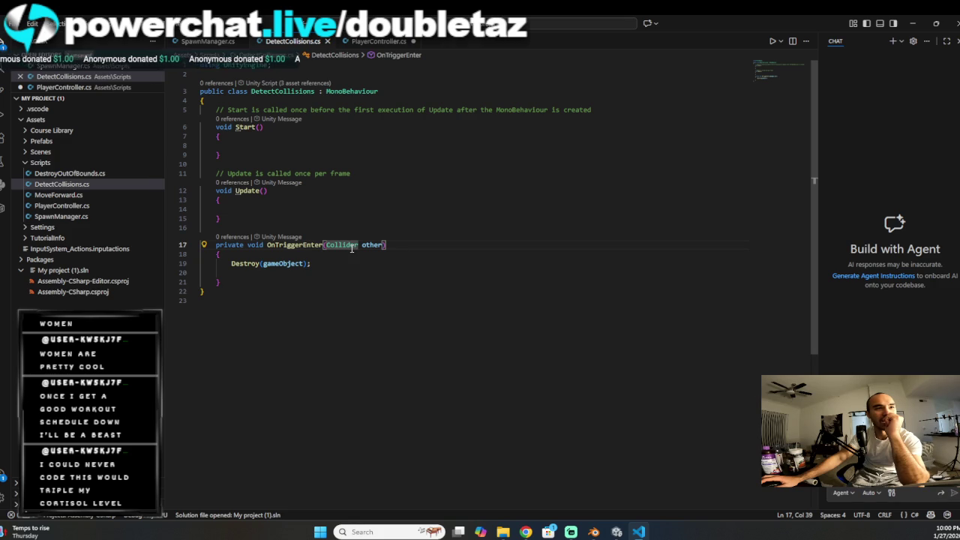
pyautogui.click(291, 246)
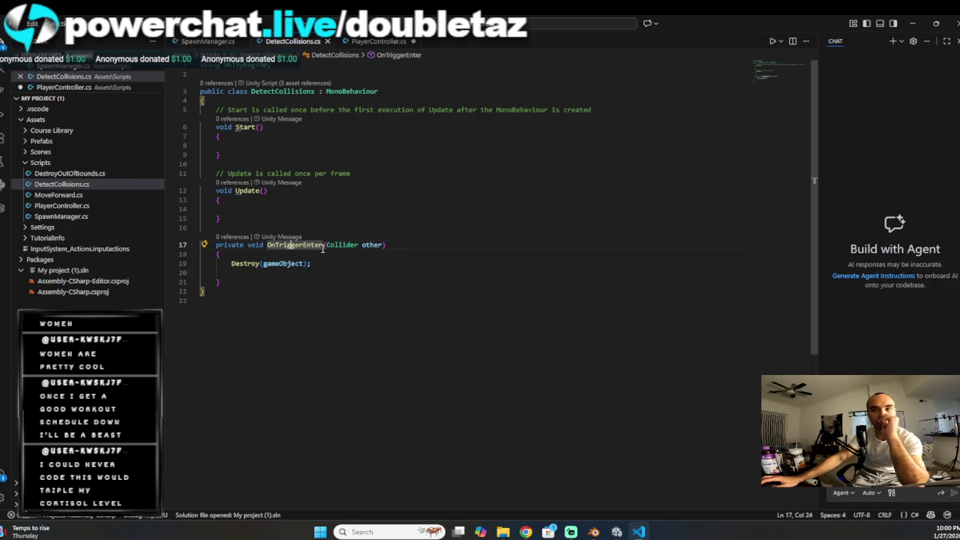
pyautogui.click(319, 260)
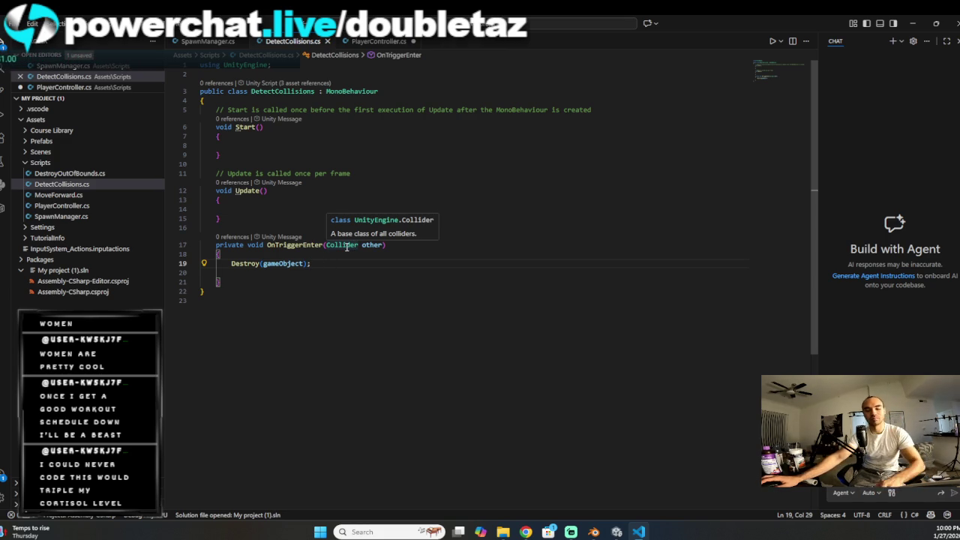
# Step: Back in Unity, select the Ground object and enter Play mode with Ctrl+P
pyautogui.click(912, 23)
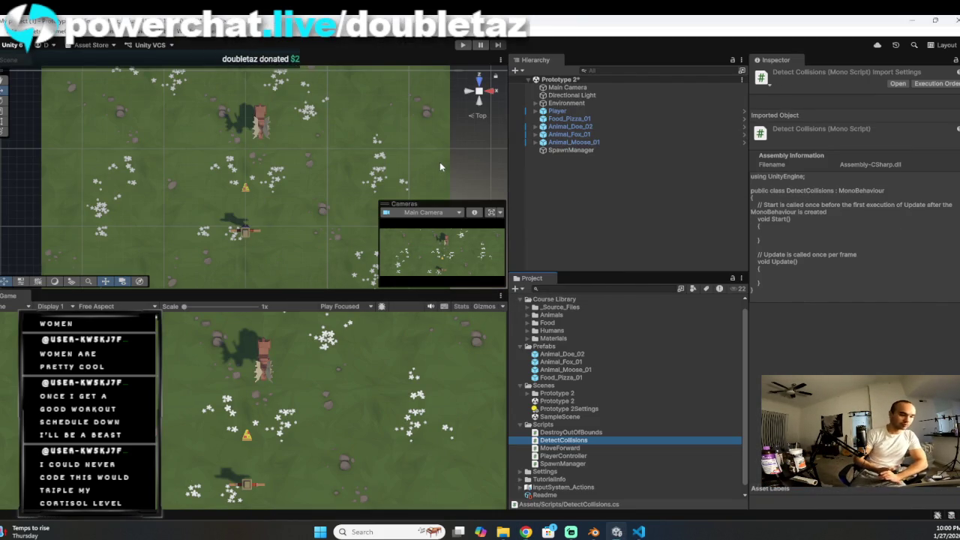
pyautogui.click(440, 162)
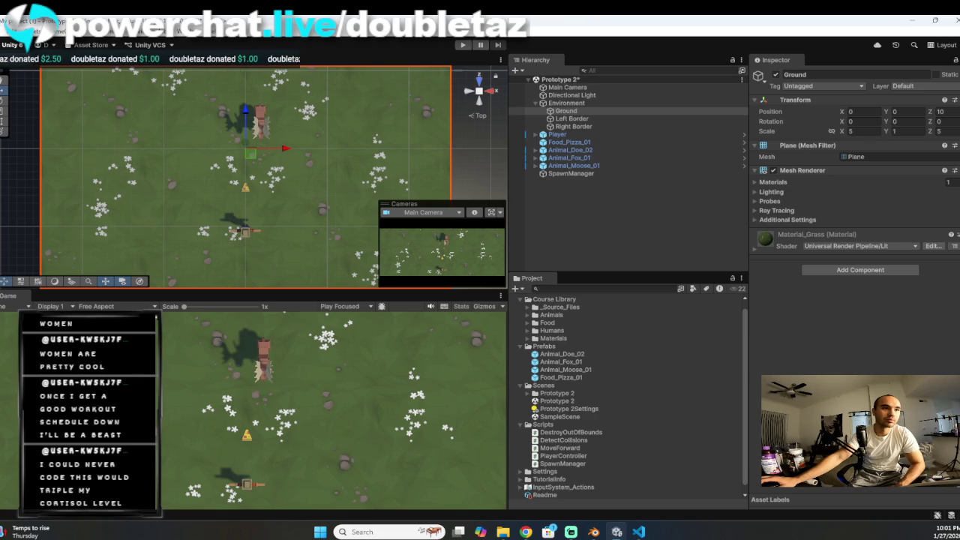
pyautogui.hotkey('ctrl', 'p')
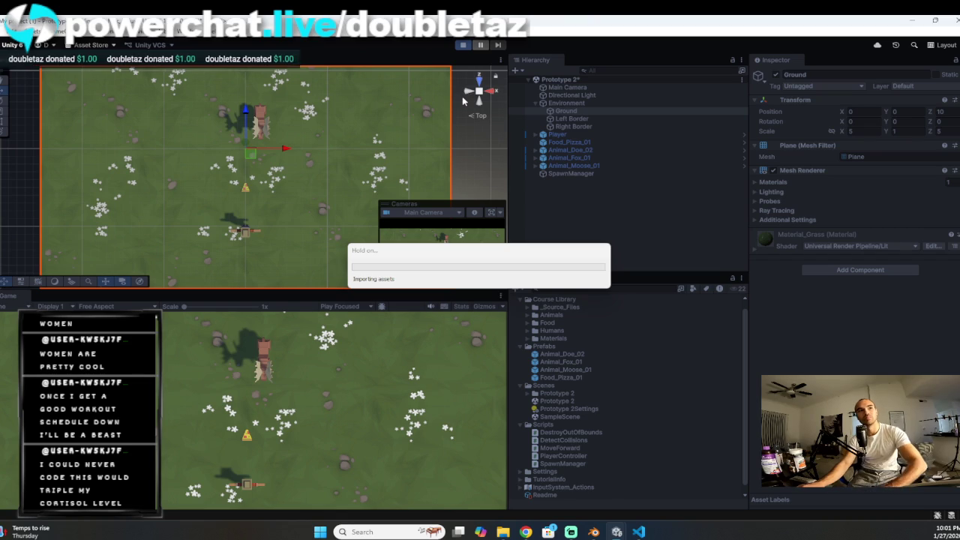
# Step: Steer the player with the arrow keys, fire pizzas at the animals with Space, then stop playing
pyautogui.press('space')
pyautogui.press('Right')
pyautogui.press('Left')
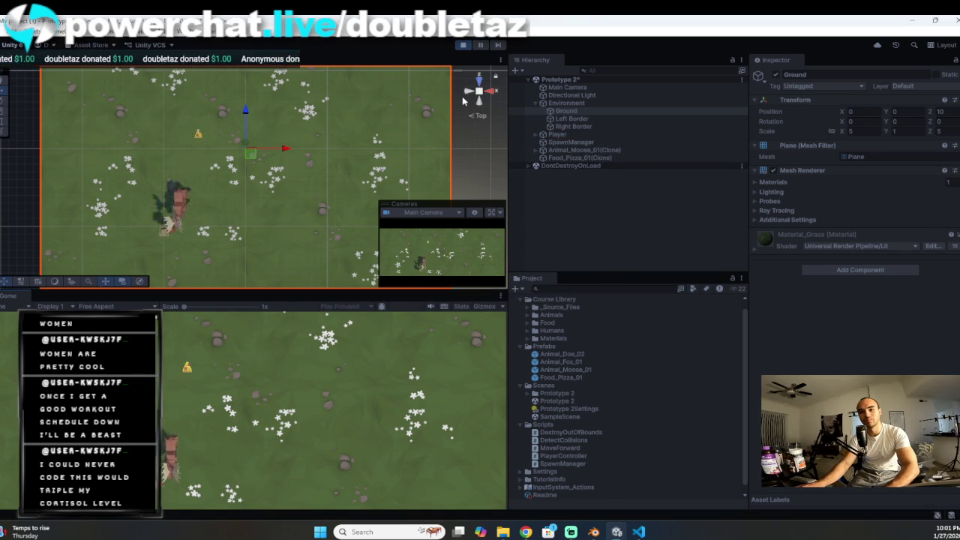
pyautogui.press('Right')
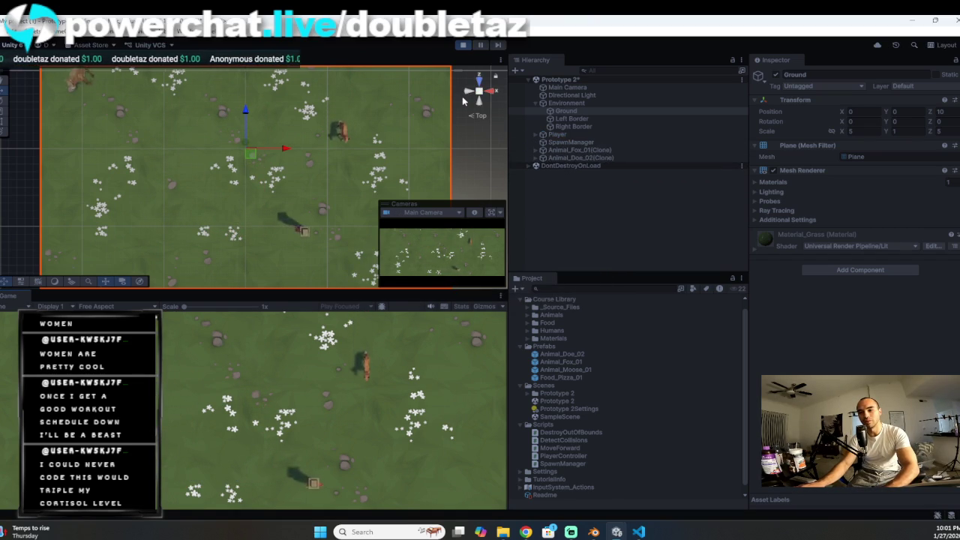
pyautogui.press('space')
pyautogui.press('Left')
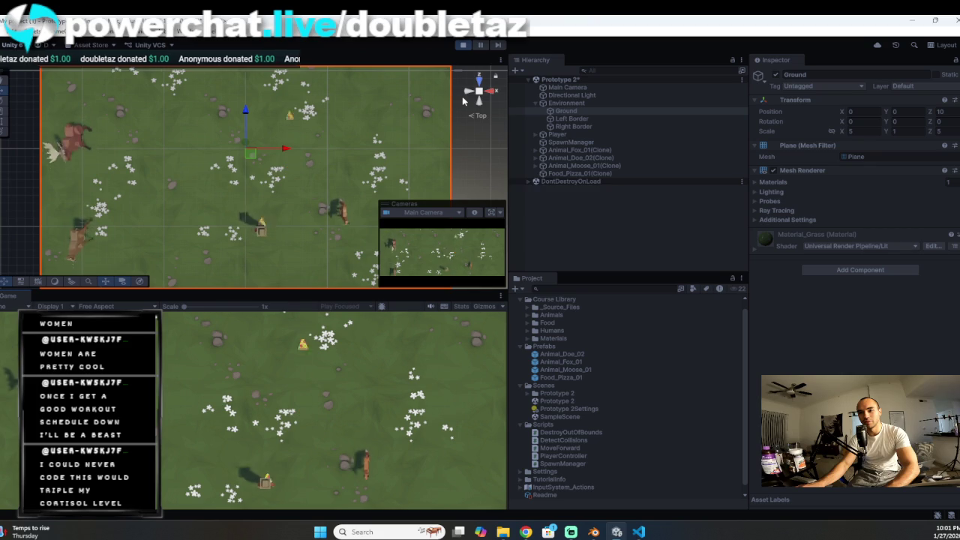
pyautogui.press('space')
pyautogui.press('Right')
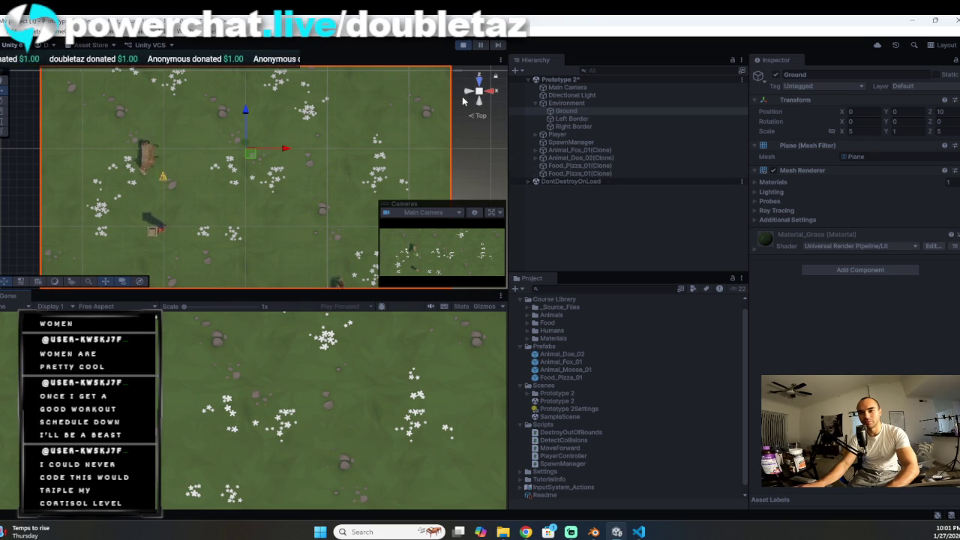
pyautogui.press('Right')
pyautogui.press('space')
pyautogui.press('space')
pyautogui.press('Left')
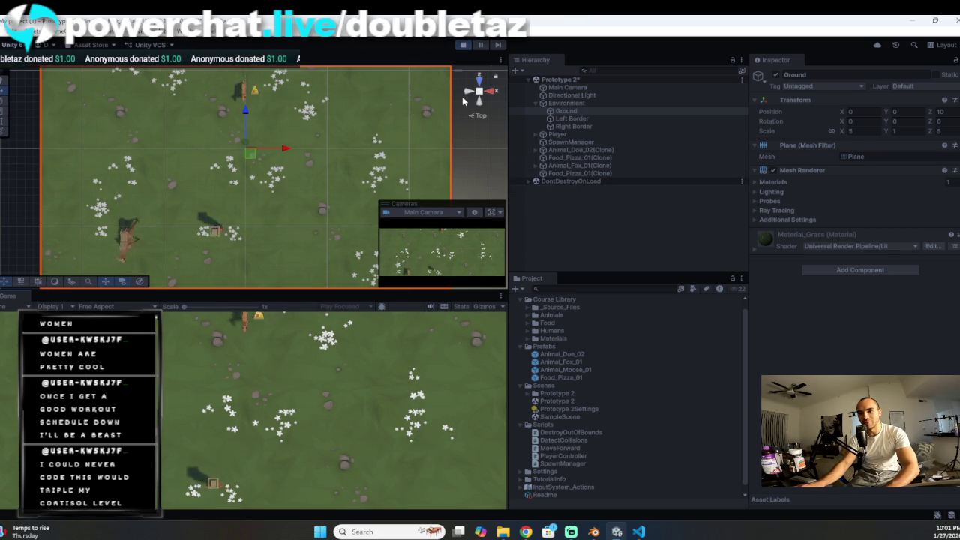
pyautogui.press('Right')
pyautogui.press('space')
pyautogui.press('Left')
pyautogui.press('Right')
pyautogui.press('Left')
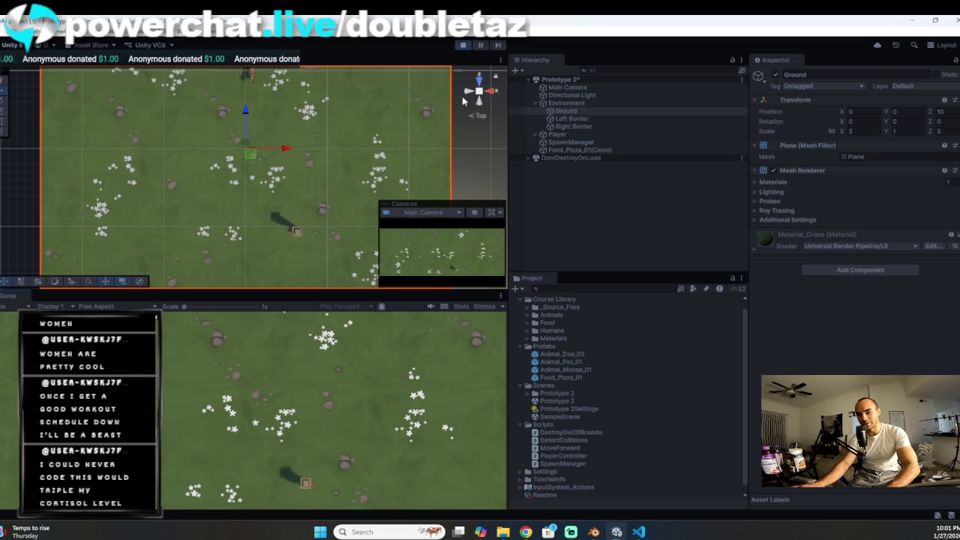
pyautogui.press('Left')
pyautogui.press('space')
pyautogui.press('Right')
pyautogui.press('Left')
pyautogui.press('space')
pyautogui.press('Right')
pyautogui.press('Left')
pyautogui.press('Right')
pyautogui.press('space')
pyautogui.press('Left')
pyautogui.press('Right')
pyautogui.press('space')
pyautogui.press('space')
pyautogui.press('space')
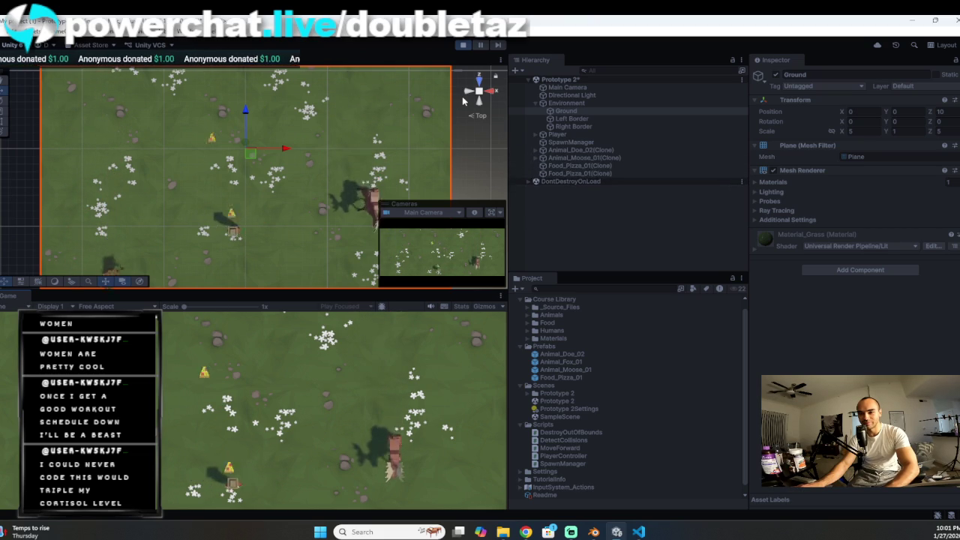
pyautogui.press('Left')
pyautogui.press('space')
pyautogui.press('Right')
pyautogui.press('Left')
pyautogui.press('space')
pyautogui.press('Right')
pyautogui.press('space')
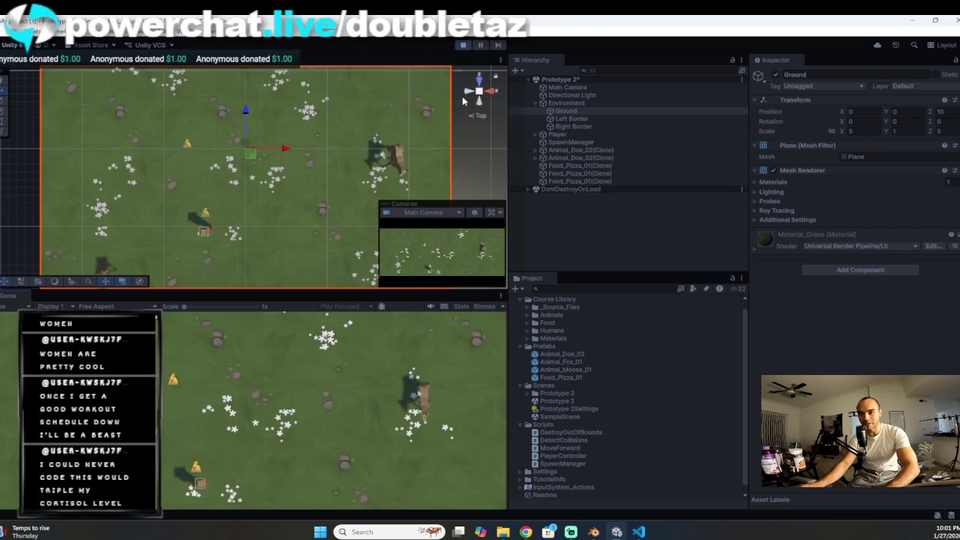
pyautogui.press('Left')
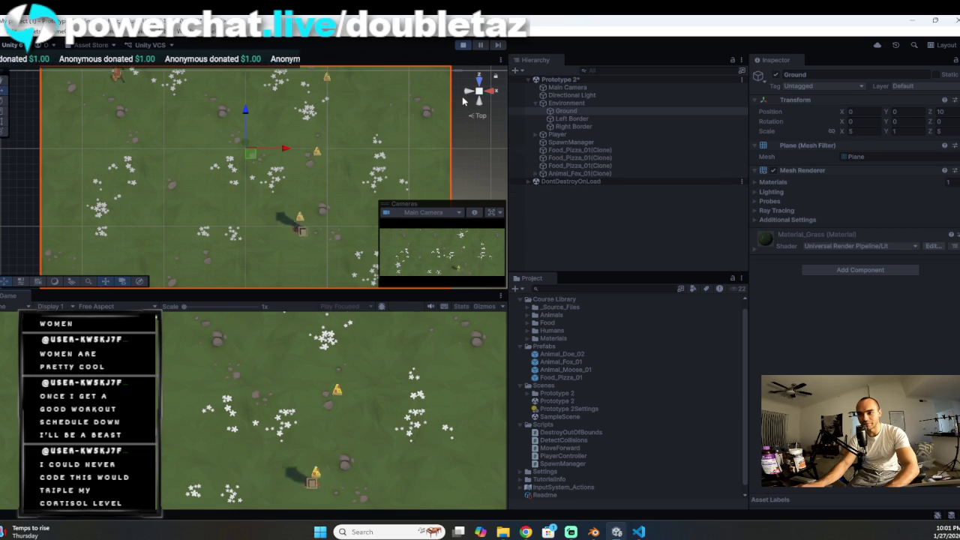
pyautogui.press('space')
pyautogui.press('Right')
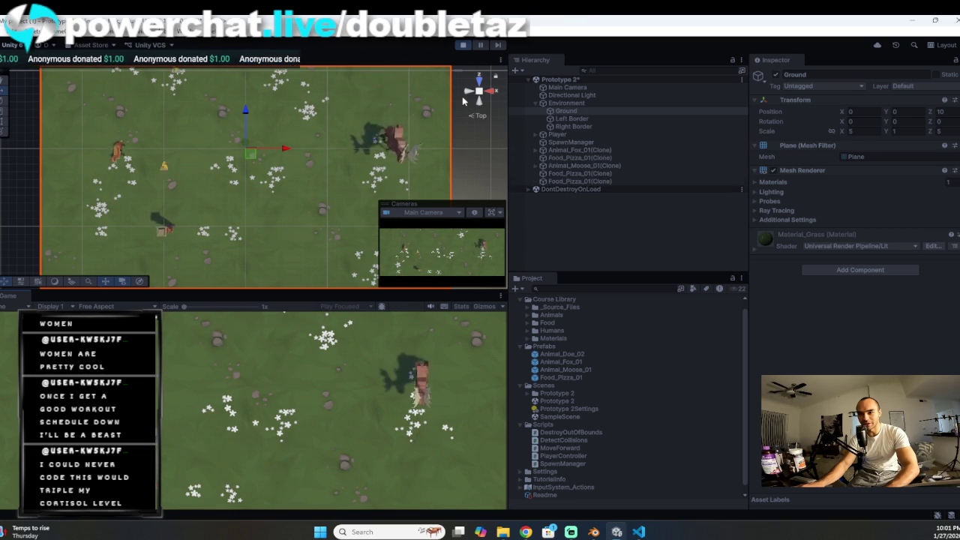
pyautogui.press('Left')
pyautogui.press('Right')
pyautogui.press('Right')
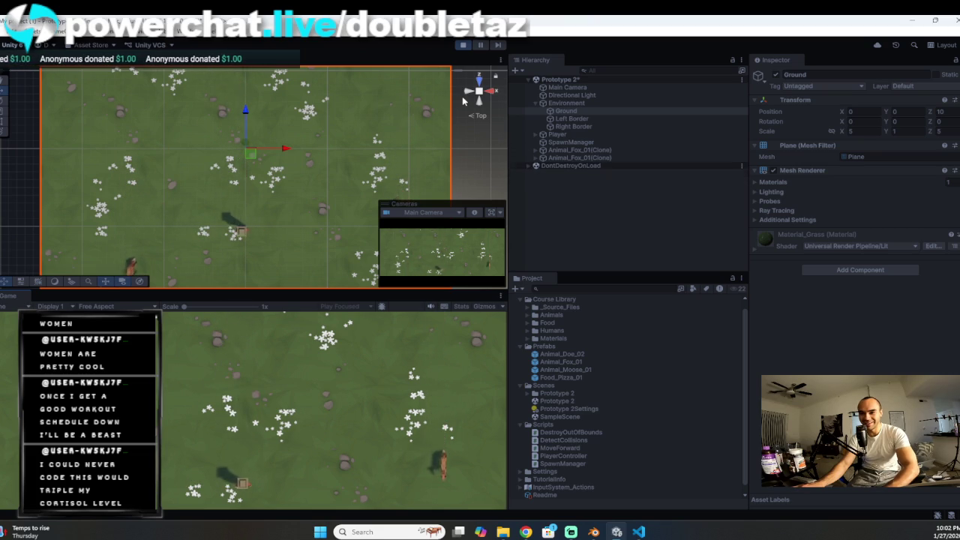
pyautogui.press('Left')
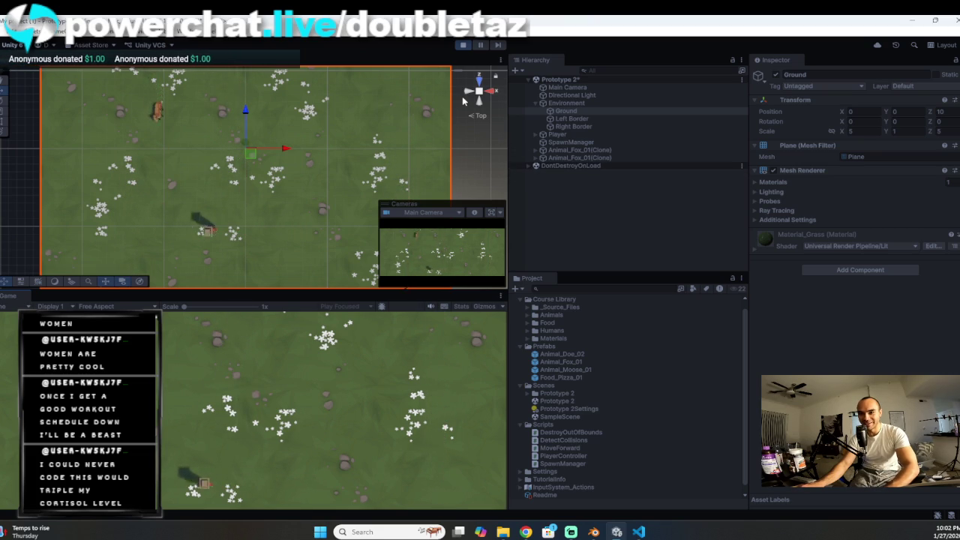
pyautogui.press('space')
pyautogui.press('Right')
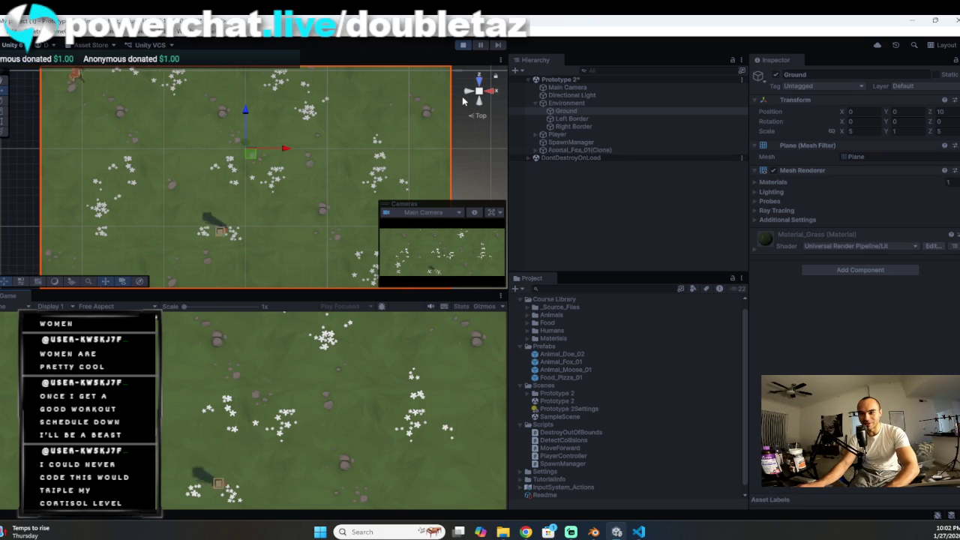
pyautogui.press('Right')
pyautogui.press('space')
pyautogui.press('space')
pyautogui.press('Left')
pyautogui.press('space')
pyautogui.press('space')
pyautogui.press('Right')
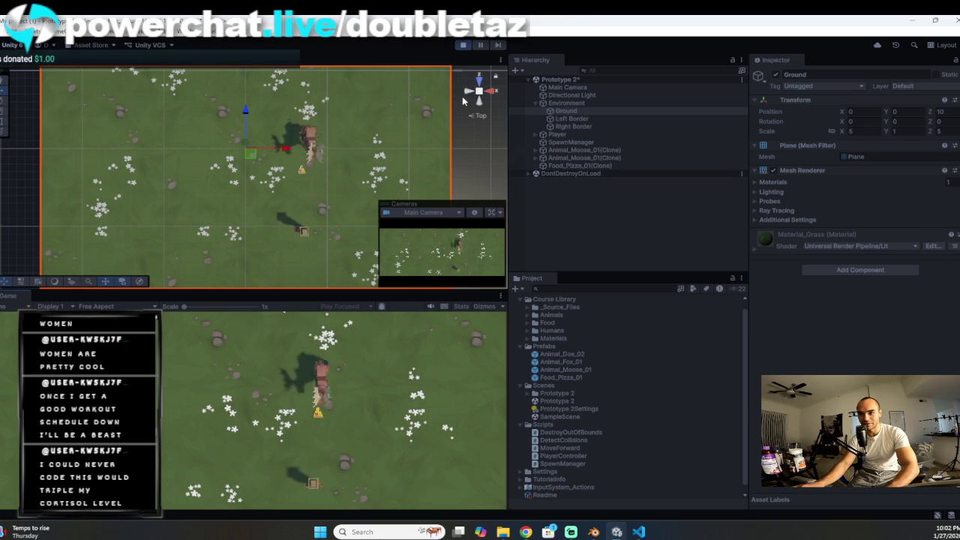
pyautogui.press('Left')
pyautogui.press('Left')
pyautogui.press('space')
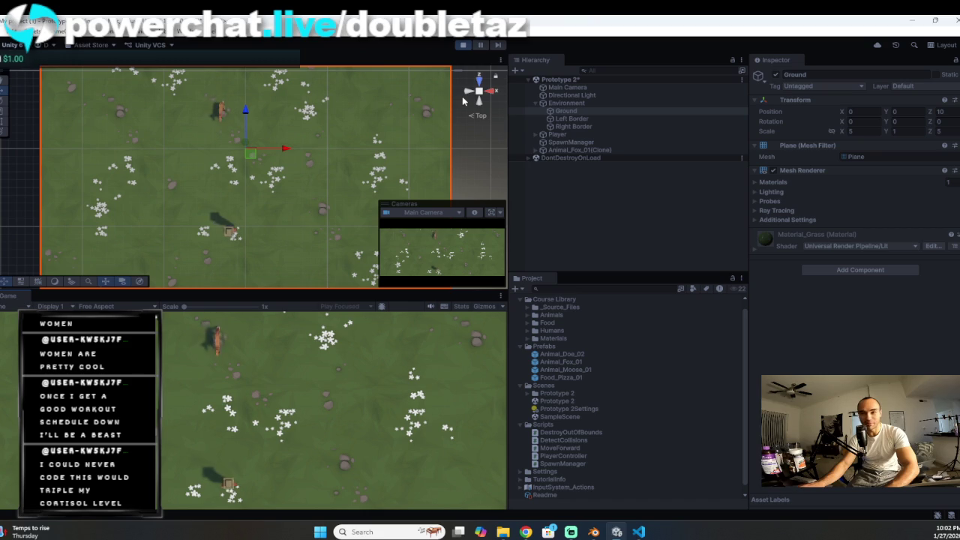
pyautogui.press('Right')
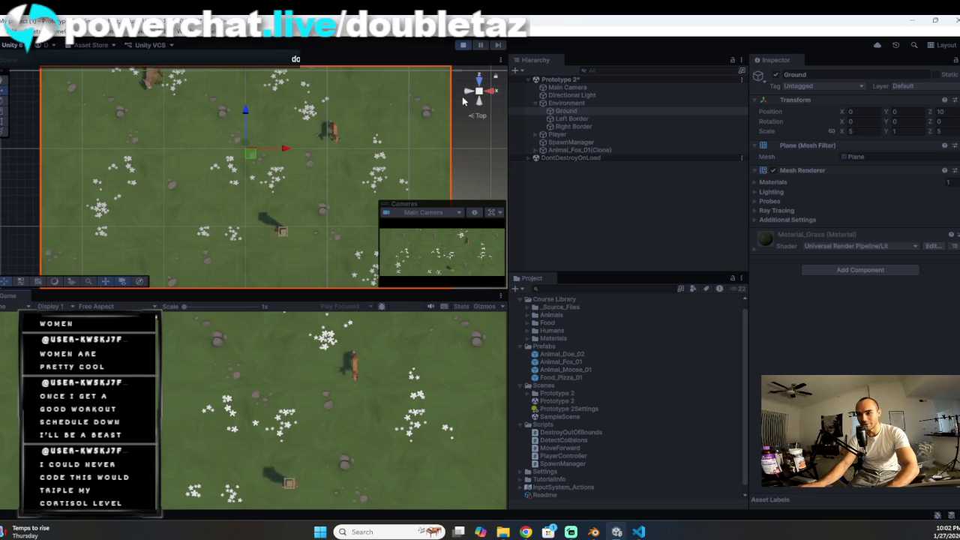
pyautogui.press('space')
pyautogui.press('Left')
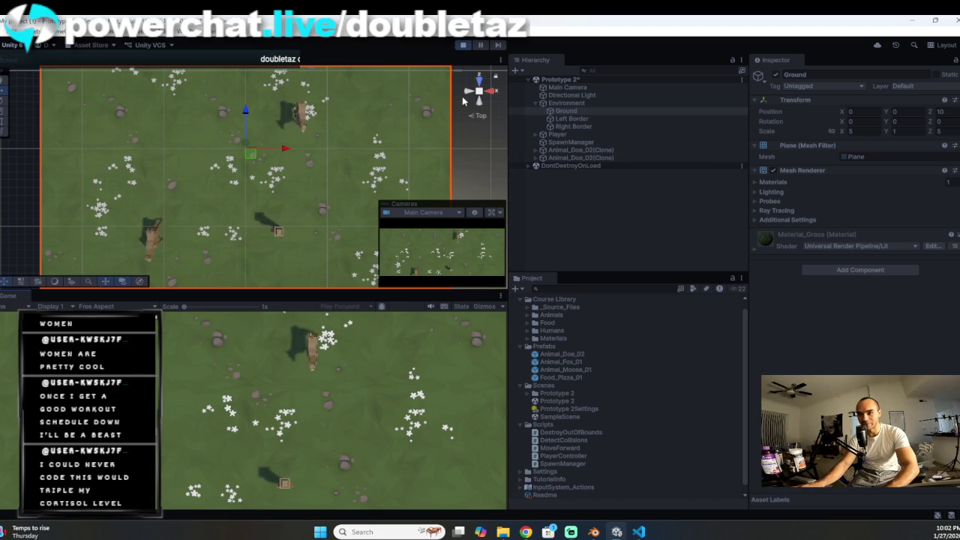
pyautogui.press('Left')
pyautogui.press('Right')
pyautogui.press('Left')
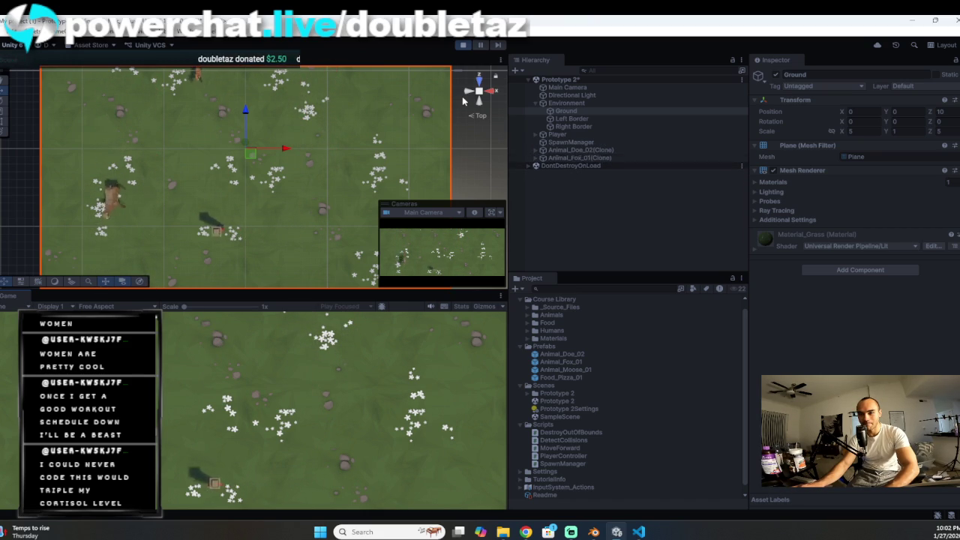
pyautogui.press('Right')
pyautogui.press('Left')
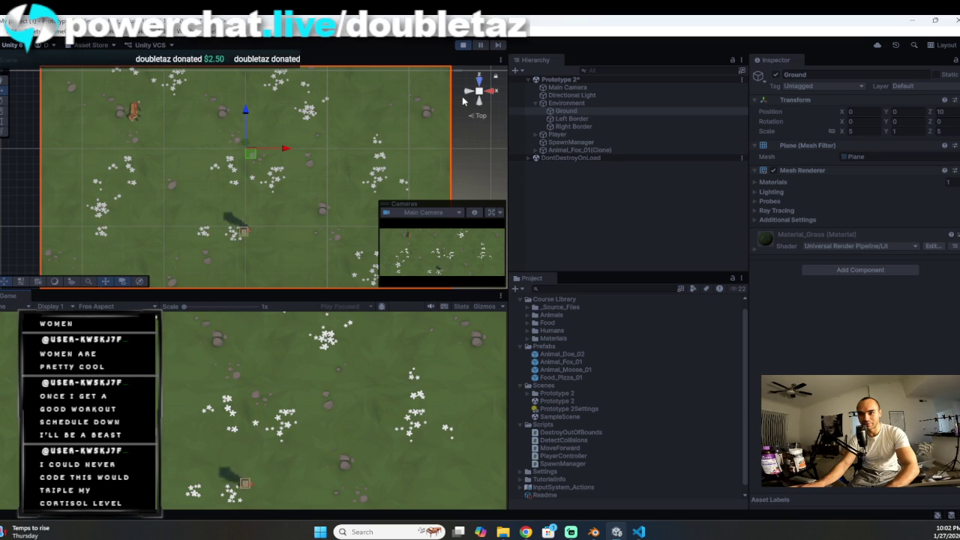
pyautogui.press('Right')
pyautogui.press('Left')
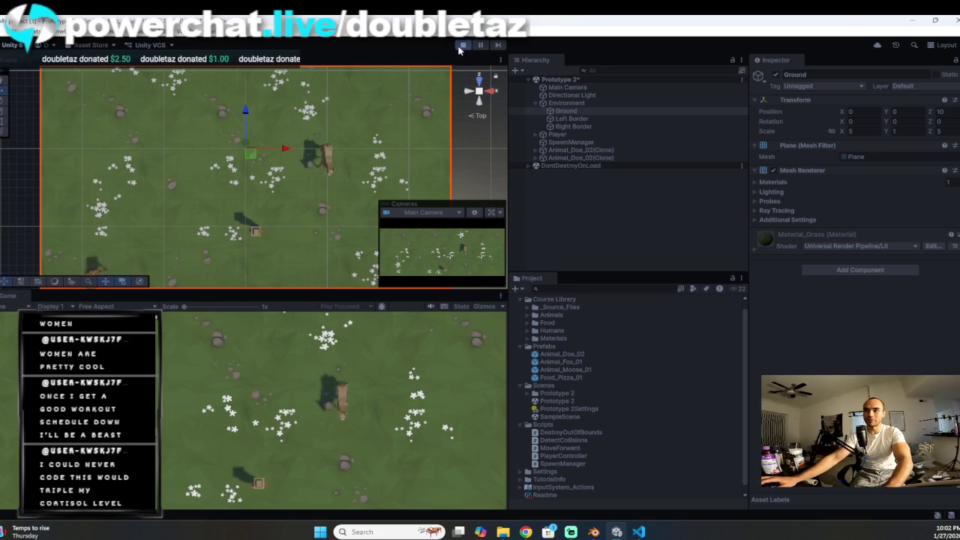
pyautogui.hotkey('ctrl', 'p')
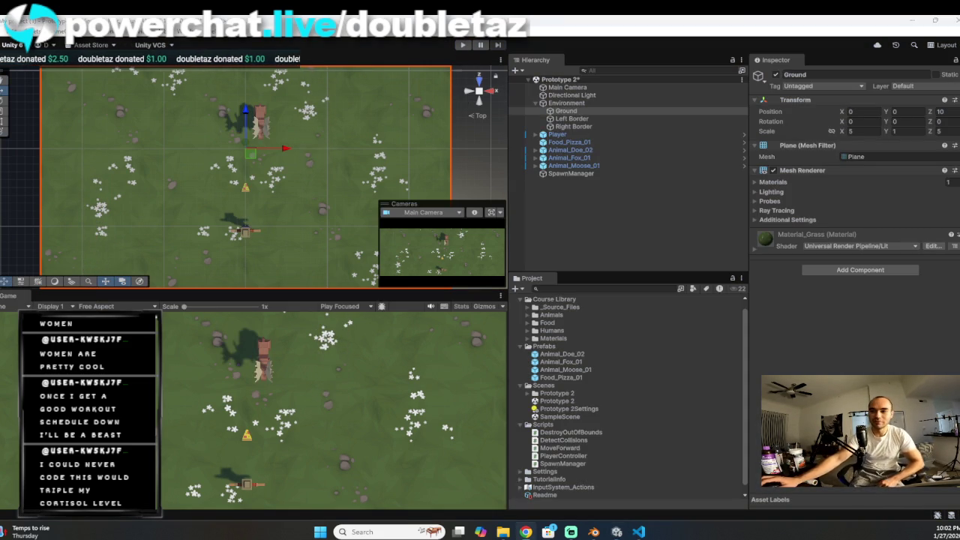
# Step: Switch to Visual Studio Code showing the DetectCollisions.cs script
pyautogui.click(638, 532)
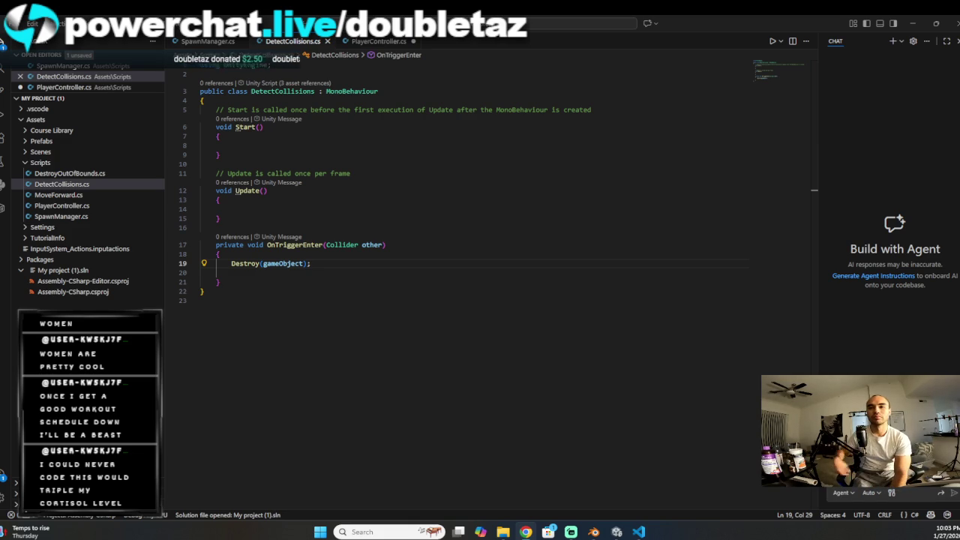
# Step: Add Destroy(other.gameObject); below Destroy(gameObject);, save DetectCollisions.cs, and return to Unity
pyautogui.press('Return')
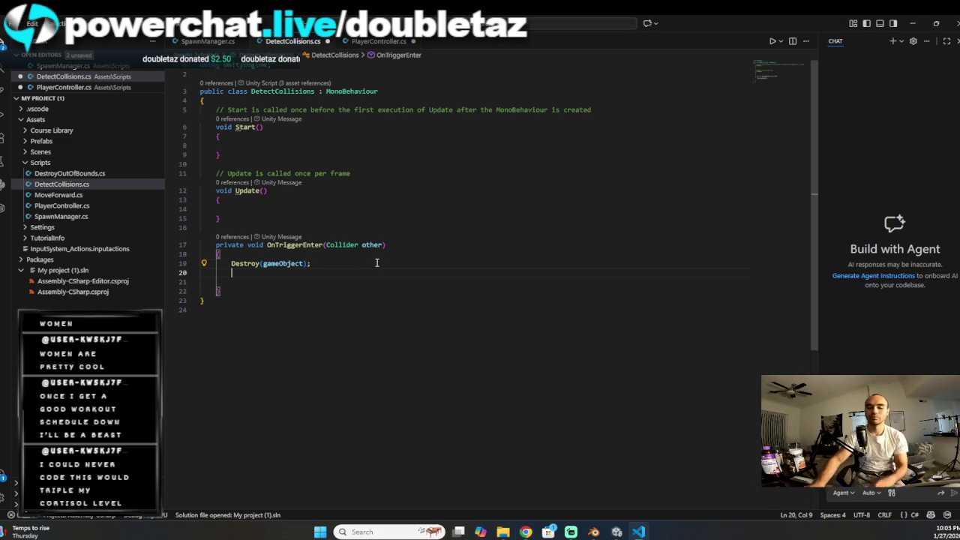
pyautogui.write('Destroy(other')
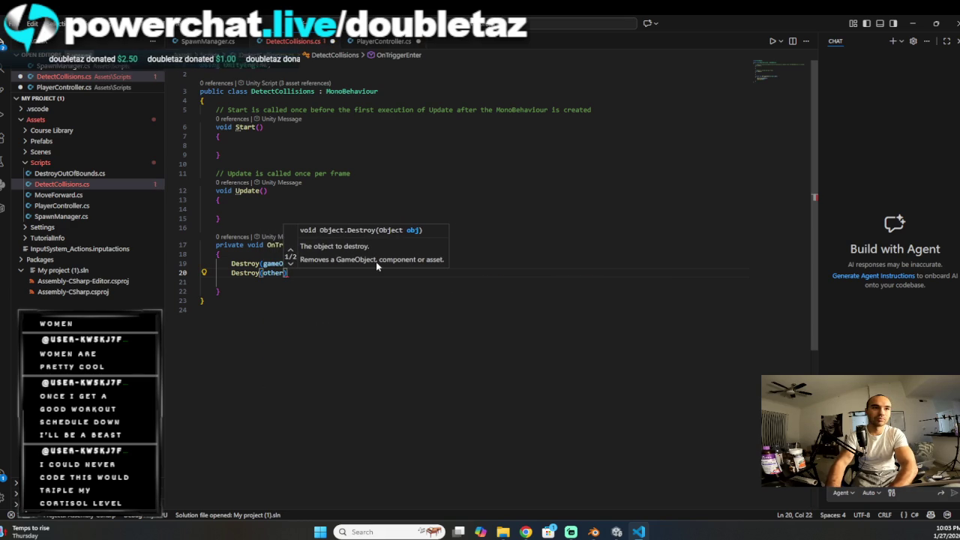
pyautogui.write('.game')
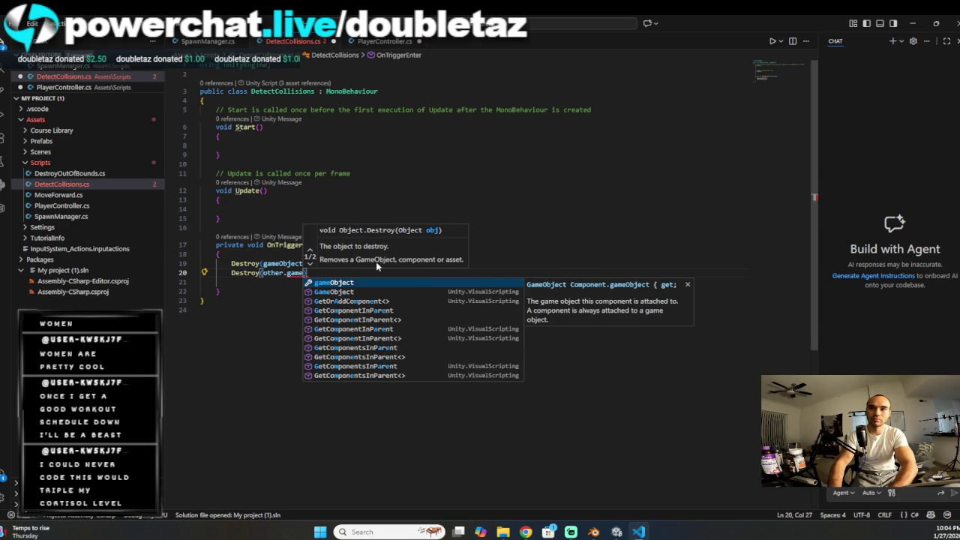
pyautogui.press('Tab')
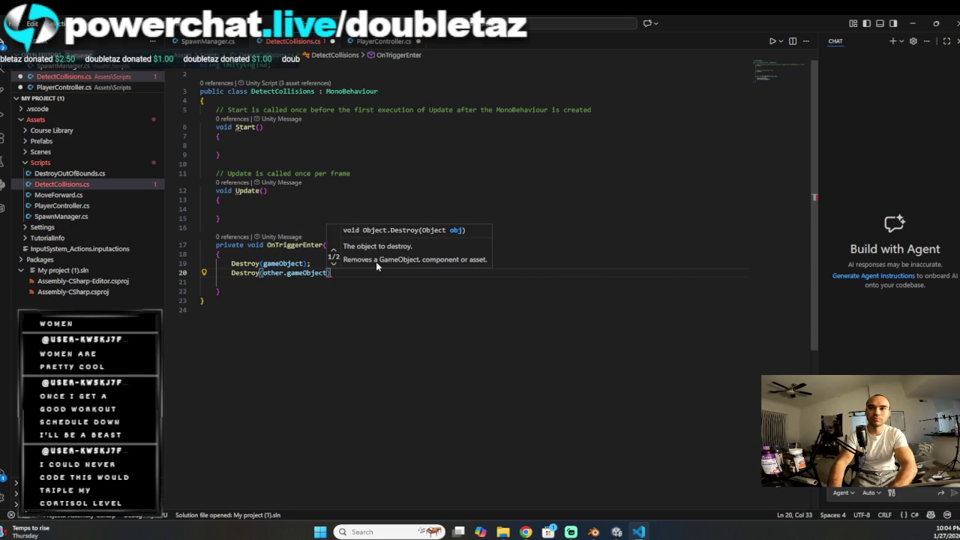
pyautogui.write(');')
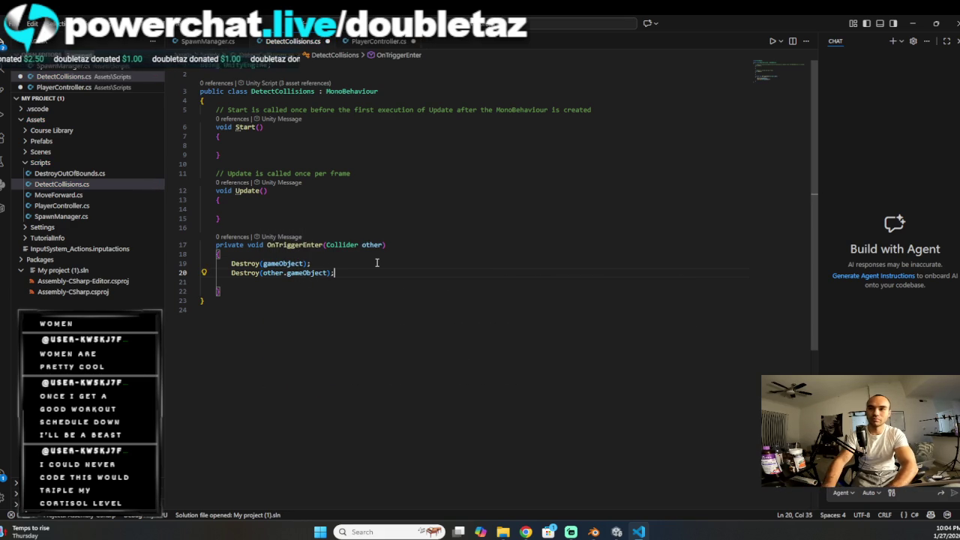
pyautogui.hotkey('ctrl', 's')
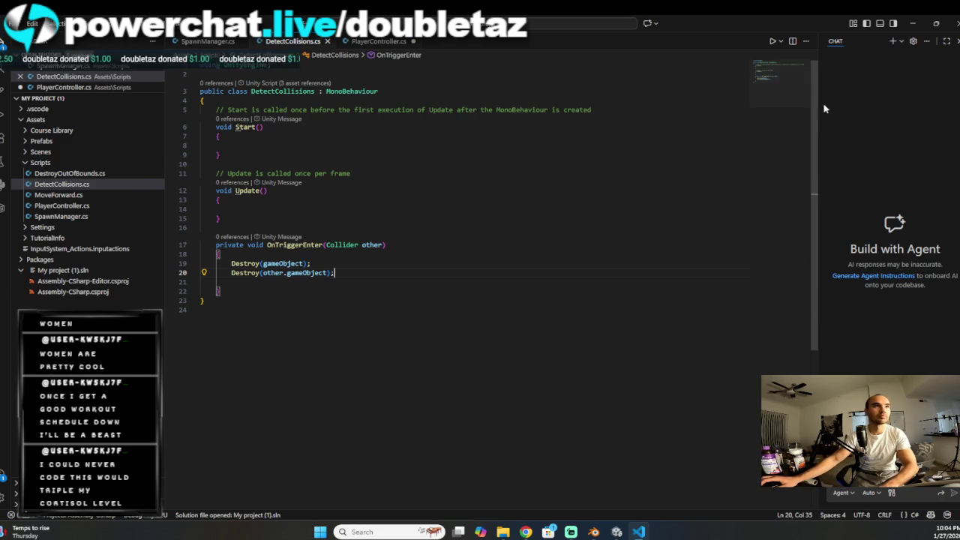
pyautogui.click(913, 23)
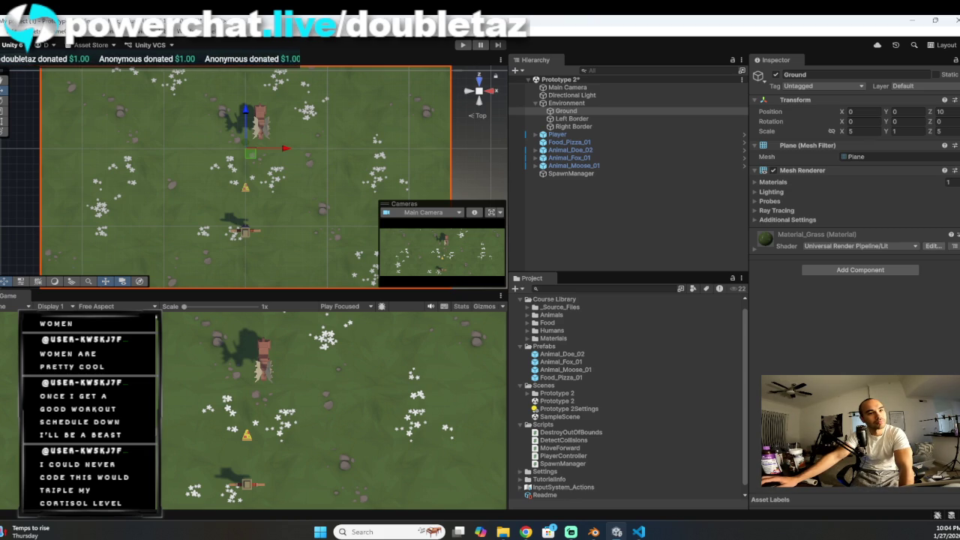
pyautogui.hotkey('alt', 'Tab')
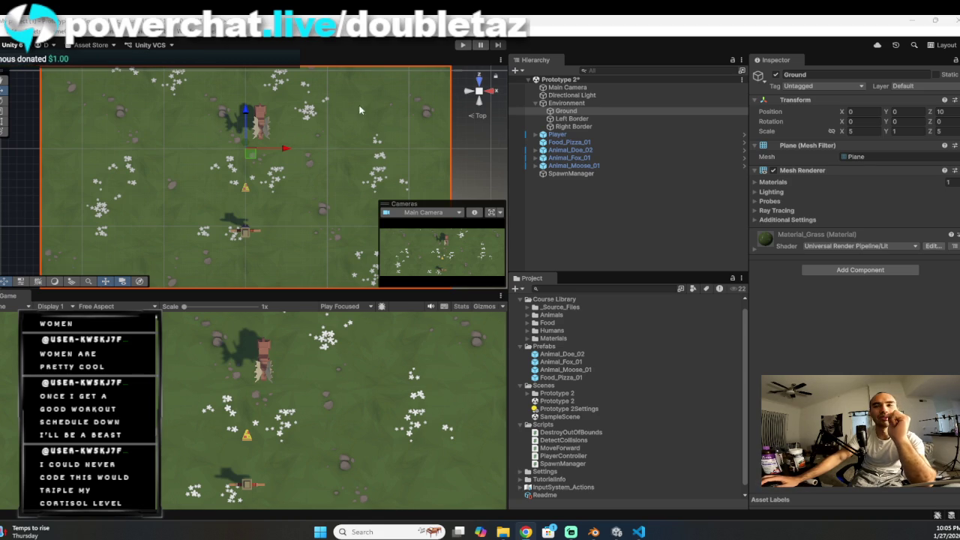
pyautogui.click(464, 45)
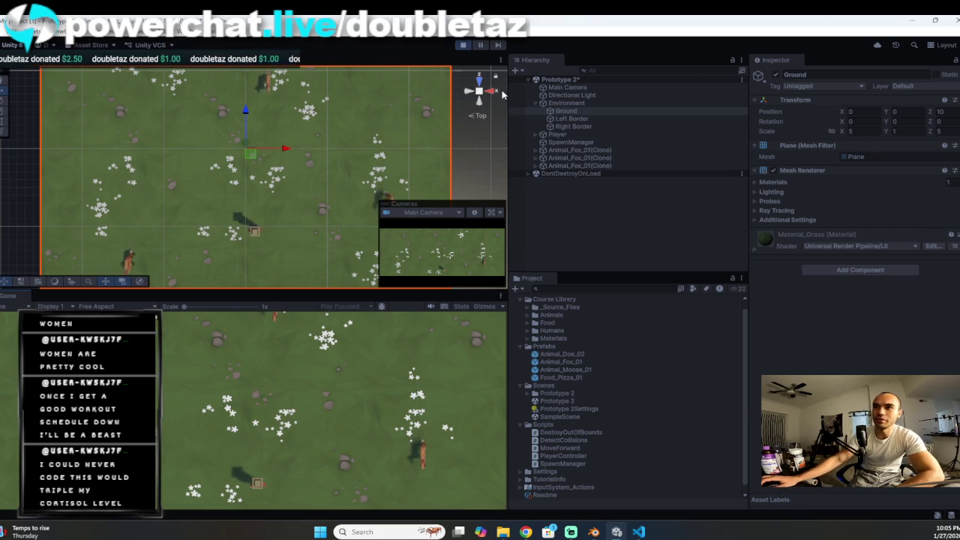
# Step: Stop the running test to leave Play mode
pyautogui.click(463, 44)
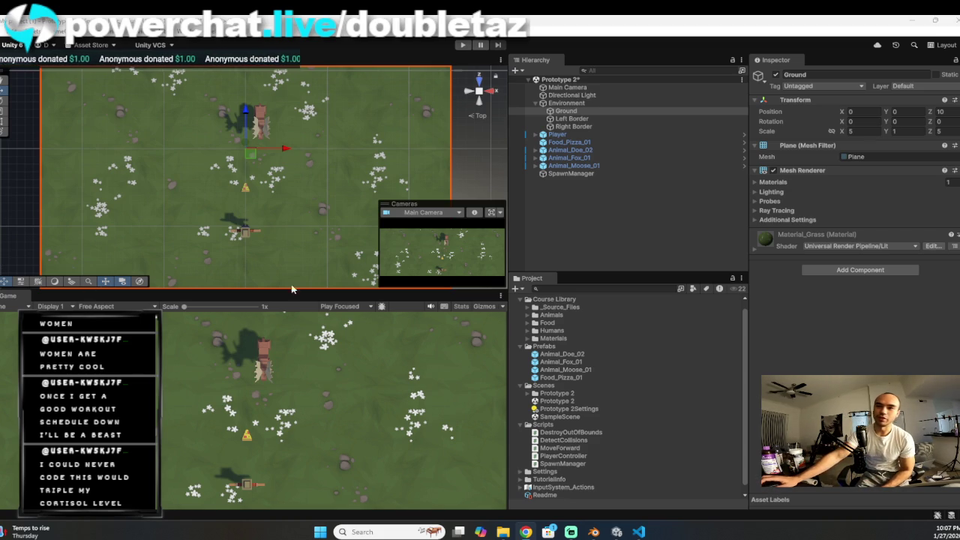
# Step: Run a short test, moving left and right while firing pizzas, then stop
pyautogui.click(463, 45)
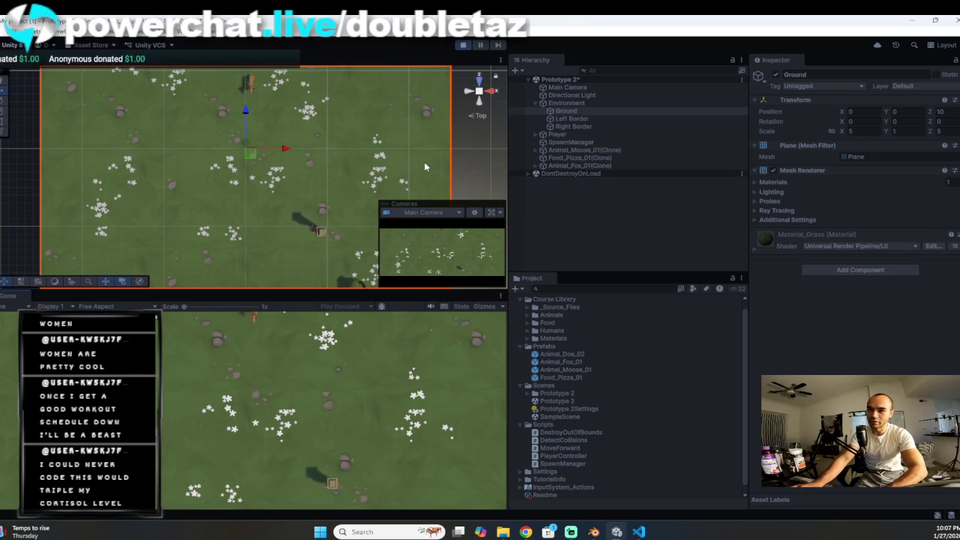
pyautogui.press('Left')
pyautogui.press('space')
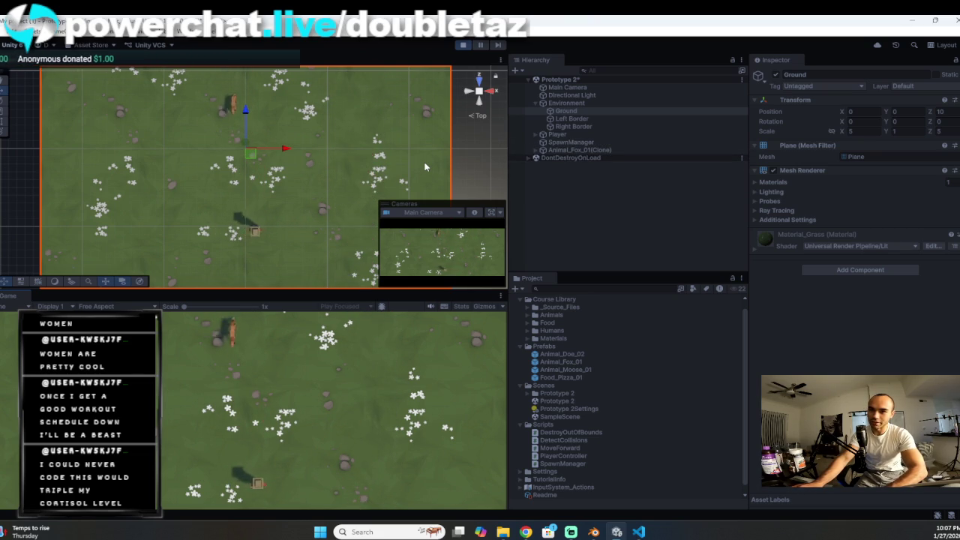
pyautogui.press('Right')
pyautogui.press('space')
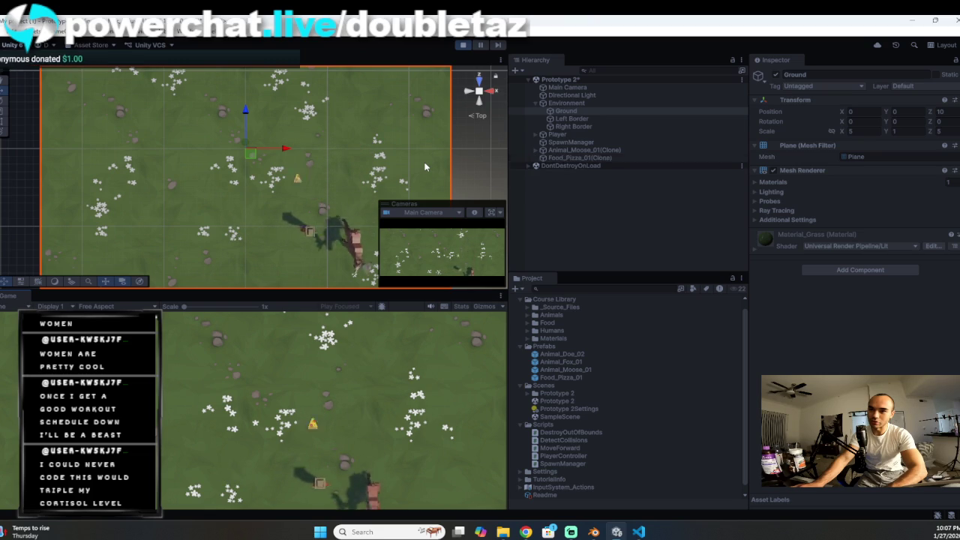
pyautogui.click(462, 45)
# Step: Delete Destroy(other.gameObject); from DetectCollisions.cs, save, and start and stop a run in Unity
pyautogui.click(638, 531)
pyautogui.moveTo(335, 273); pyautogui.dragTo(229, 273)
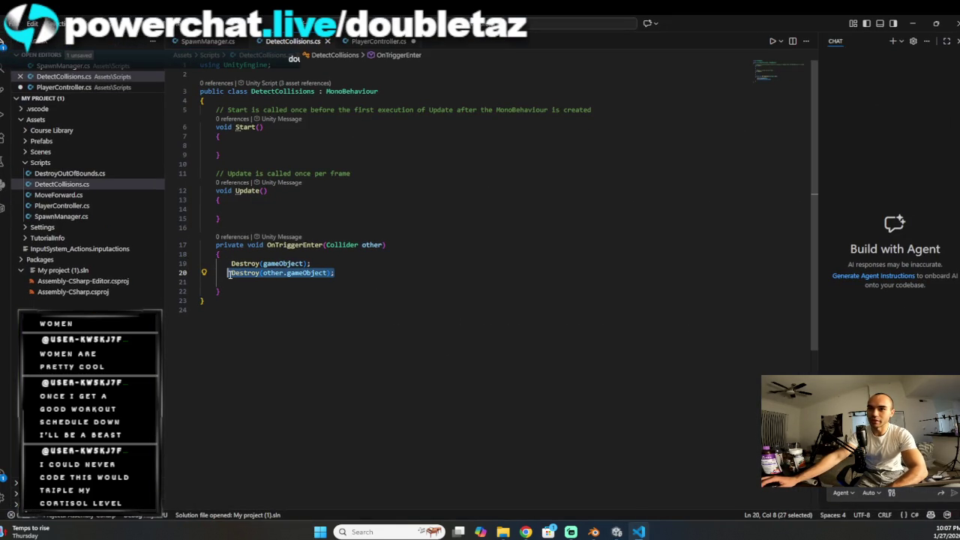
pyautogui.press('BackSpace')
pyautogui.hotkey('ctrl', 's')
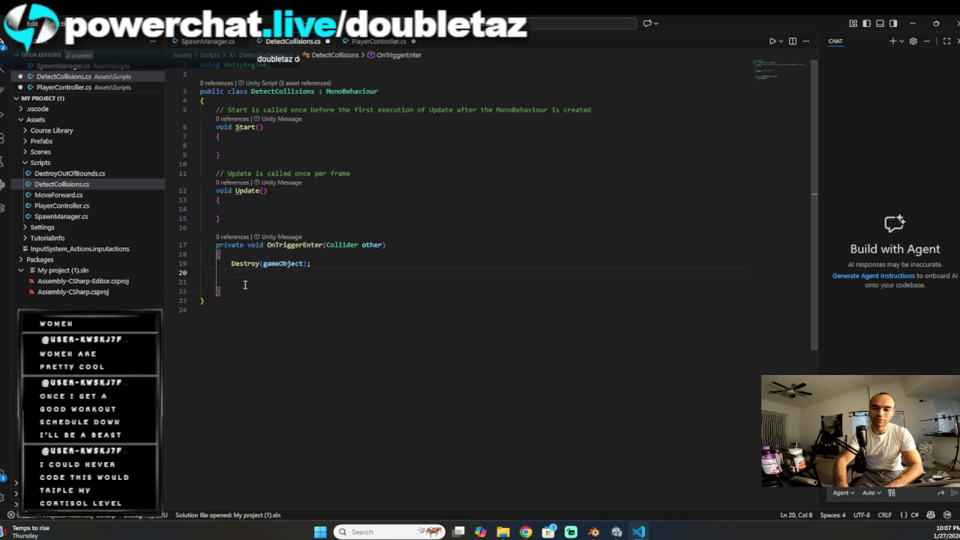
pyautogui.click(934, 25)
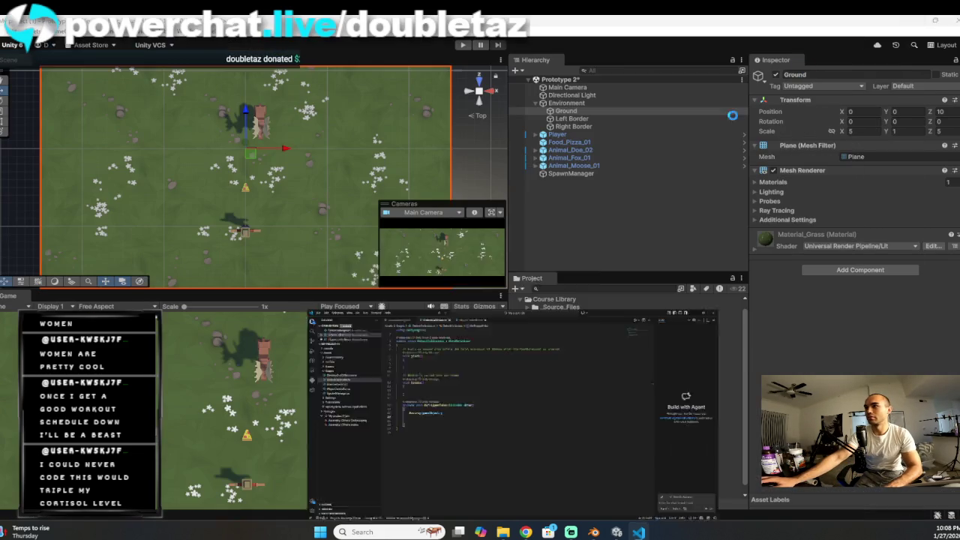
pyautogui.click(461, 45)
pyautogui.click(462, 46)
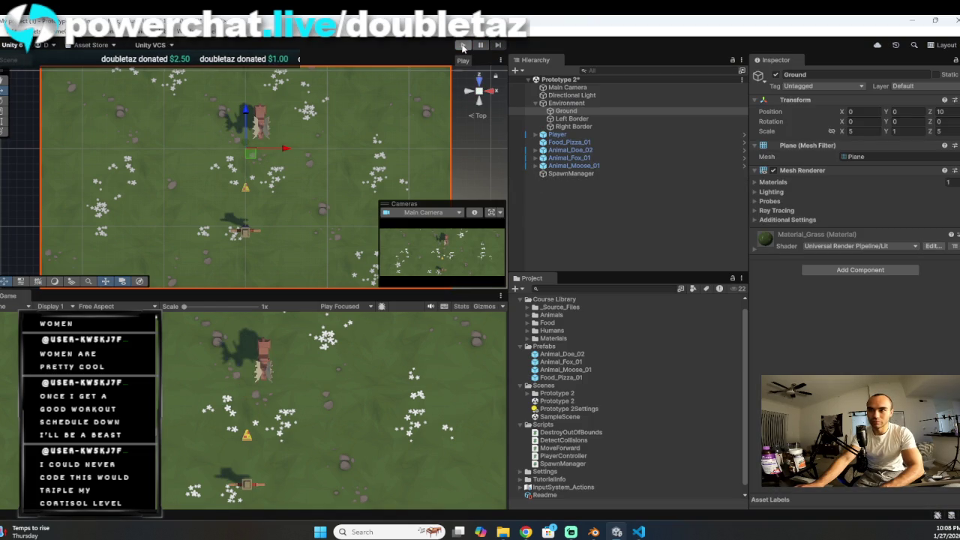
# Step: Start a fresh run, move right and left firing pizzas at the animals, then stop
pyautogui.click(463, 46)
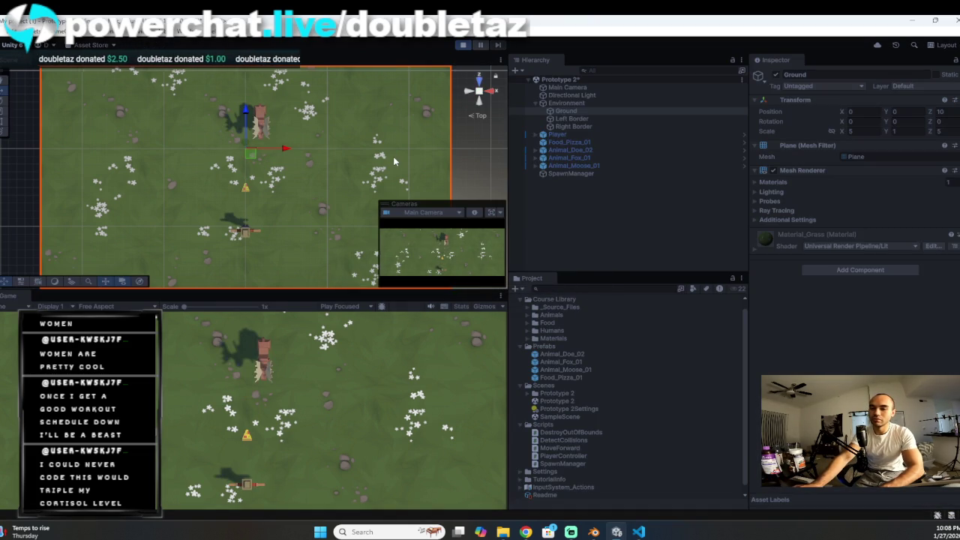
pyautogui.press('Right')
pyautogui.press('space')
pyautogui.press('Left')
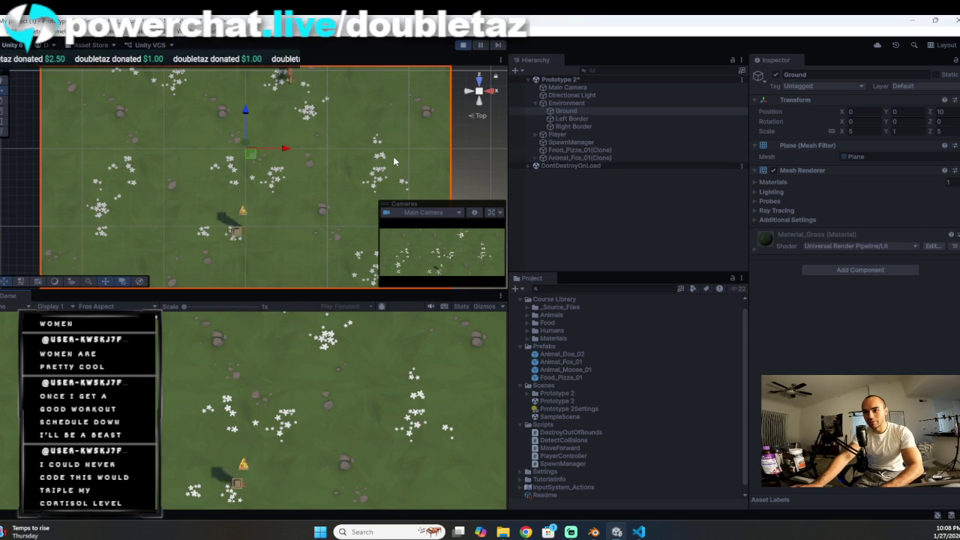
pyautogui.press('Right')
pyautogui.press('space')
pyautogui.press('space')
pyautogui.press('Right')
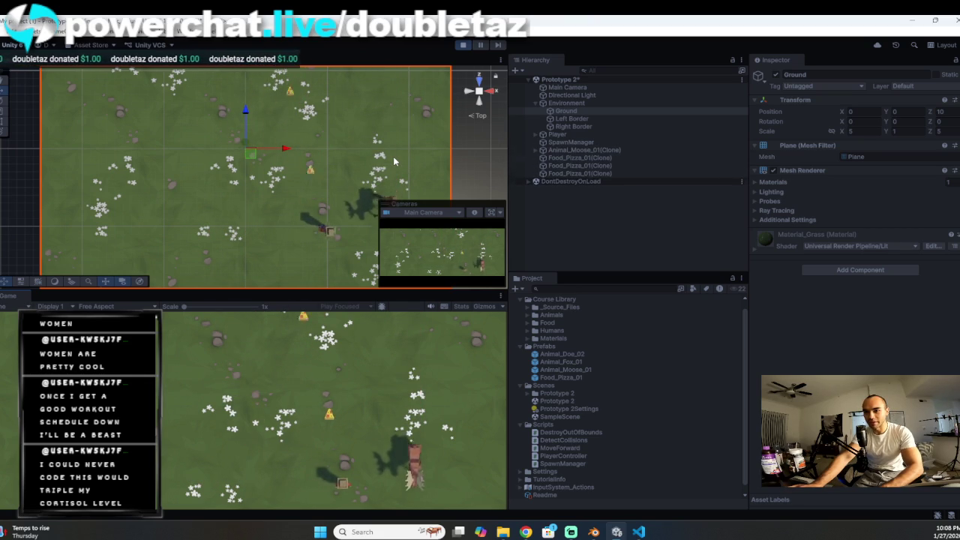
pyautogui.click(462, 45)
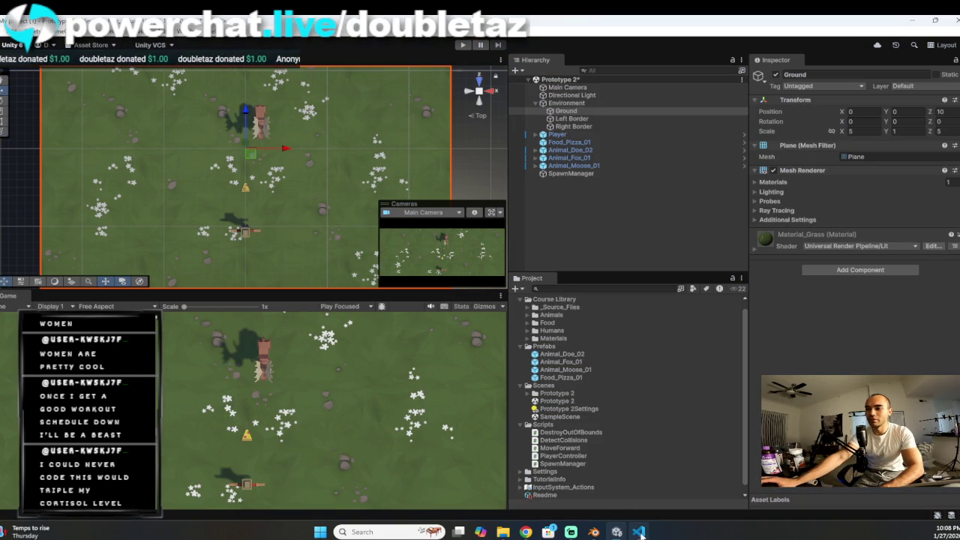
# Step: Add Destroy(other.gameObject); below Destroy(gameObject) in DetectCollisions, fix its indentation, and remove the blank line
pyautogui.click(638, 532)
pyautogui.click(338, 263)
pyautogui.press('Return')
pyautogui.press('Tab')
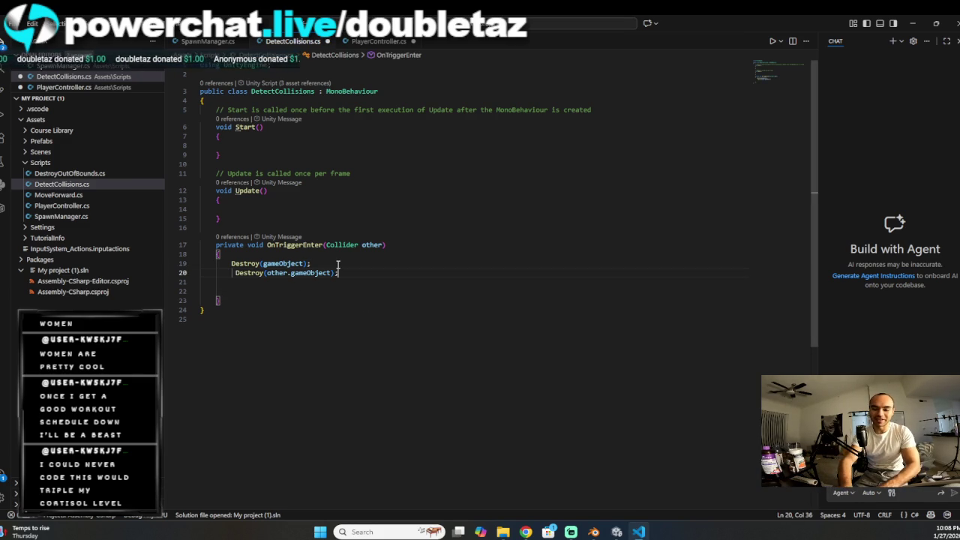
pyautogui.click(236, 274)
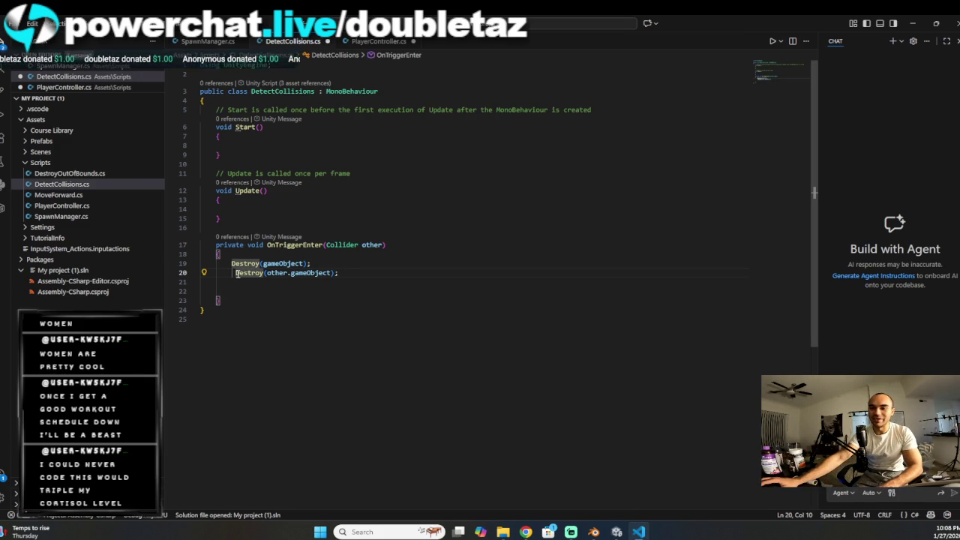
pyautogui.press('BackSpace')
pyautogui.click(225, 283)
pyautogui.click(225, 290)
pyautogui.press('BackSpace')
pyautogui.press('BackSpace')
pyautogui.press('BackSpace')
pyautogui.press('BackSpace')
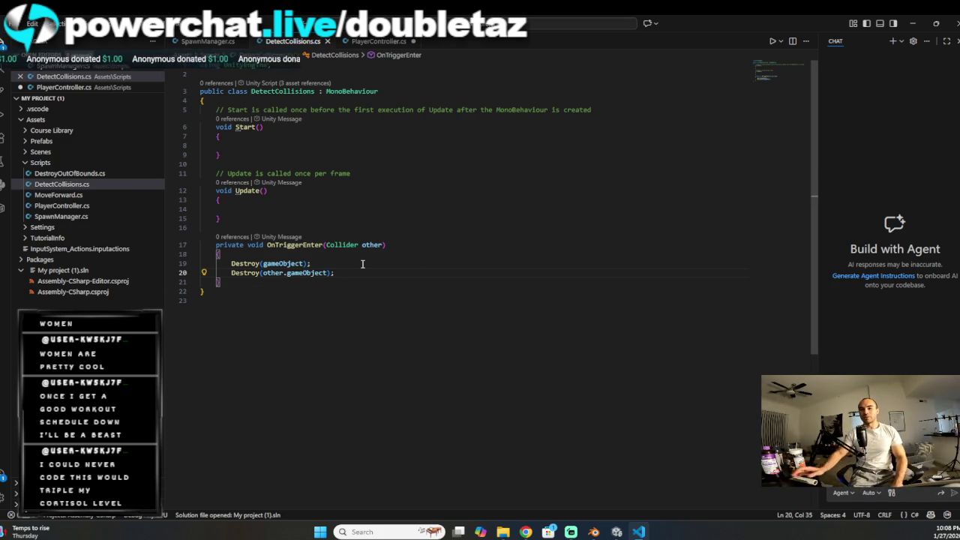
pyautogui.press('Left')
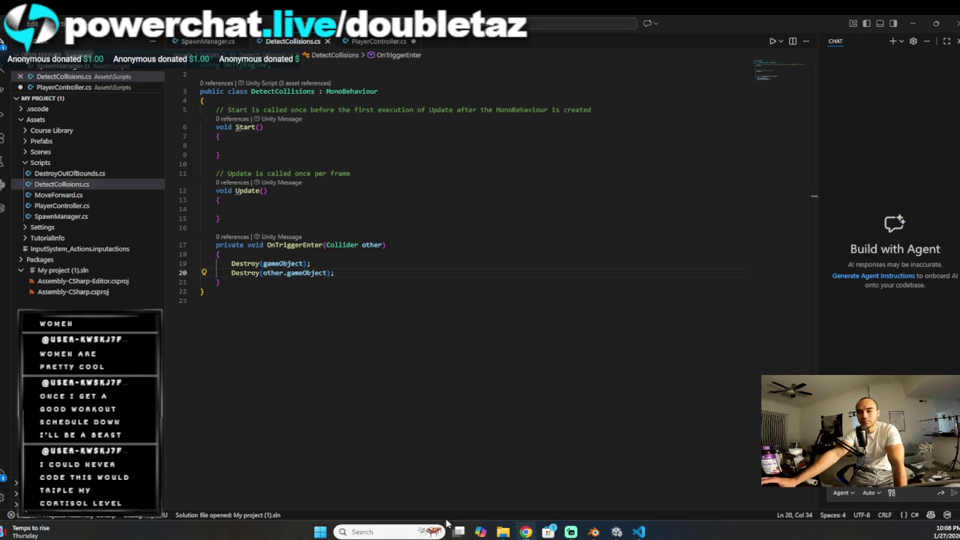
pyautogui.click(616, 531)
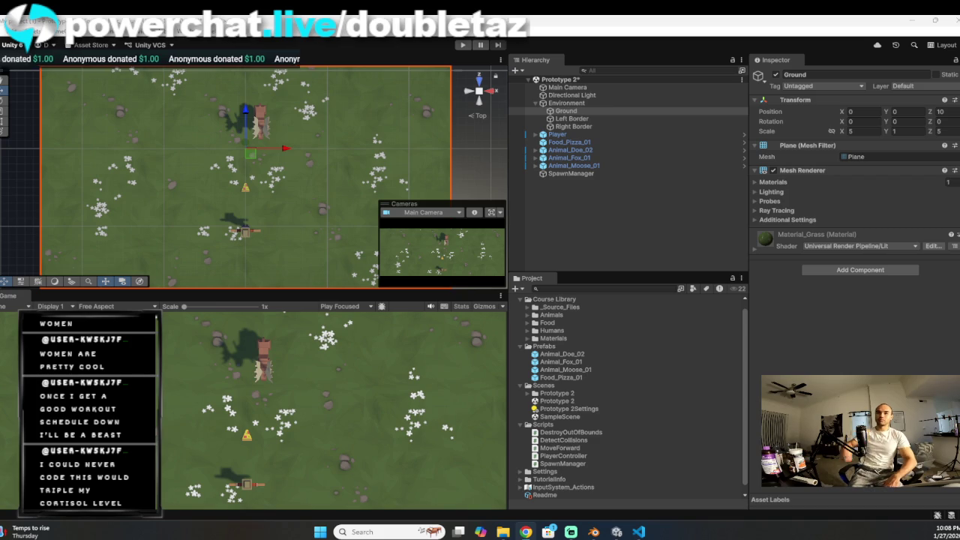
# Step: Save the Prototype 2 scene with File > Save and select Food_Pizza_01
pyautogui.click(6, 52)
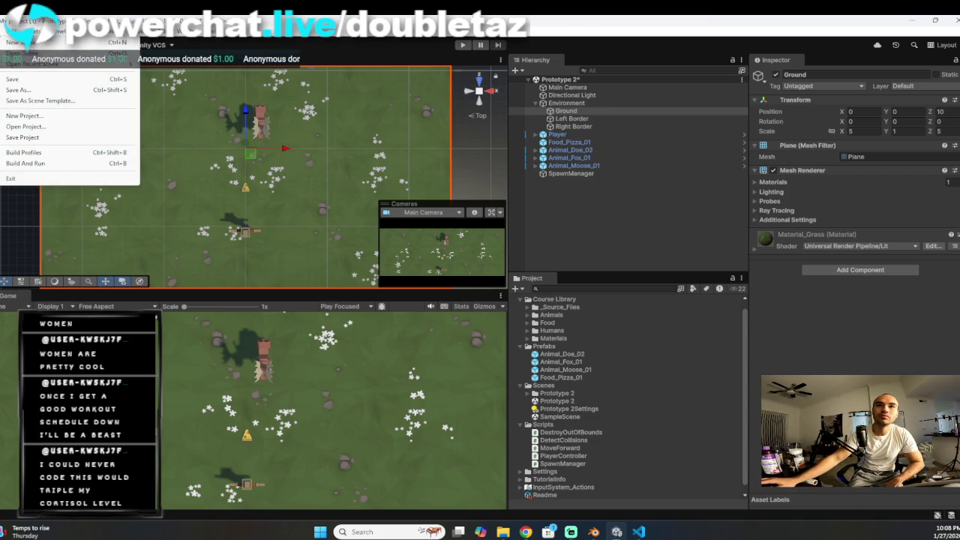
pyautogui.click(15, 79)
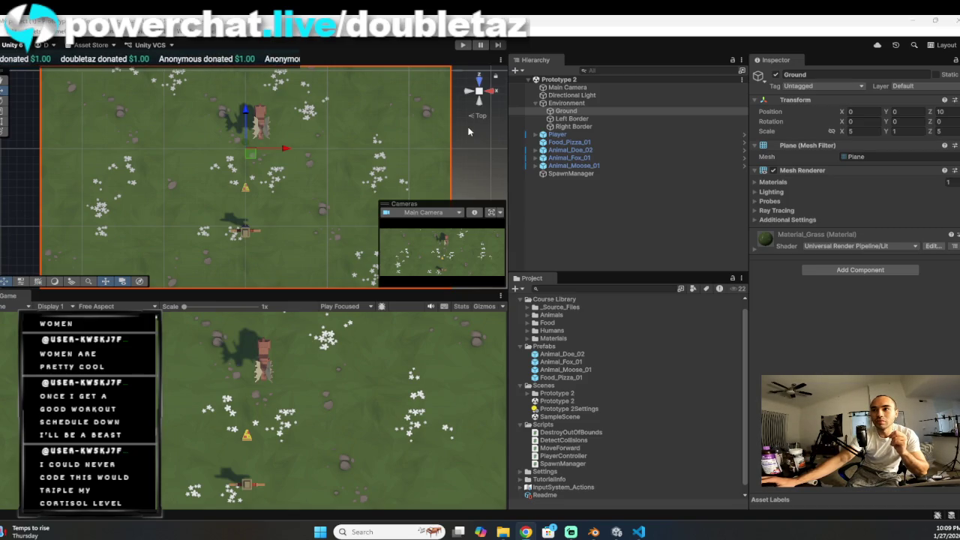
pyautogui.click(580, 144)
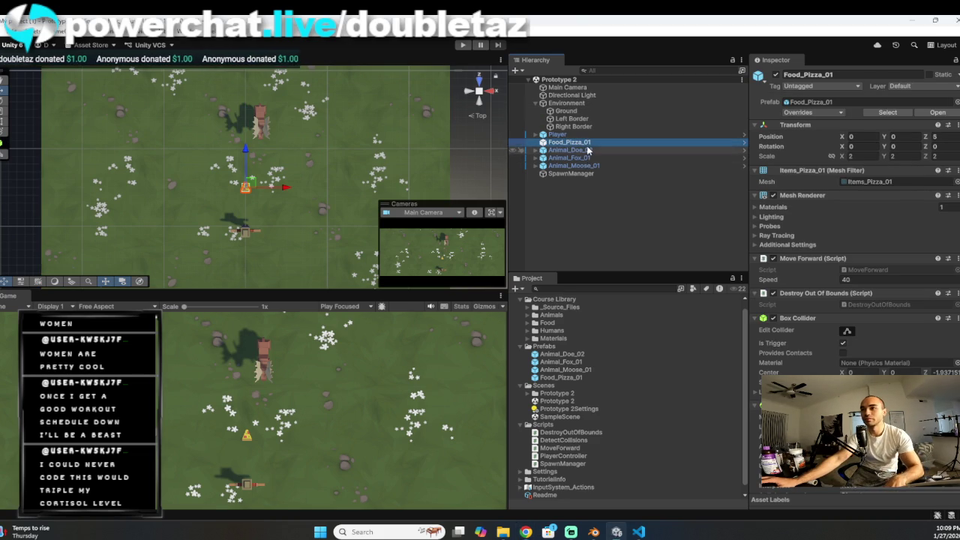
# Step: Delete Food_Pizza_01 and the doe, fox and moose instances from the Hierarchy
pyautogui.click(583, 150)
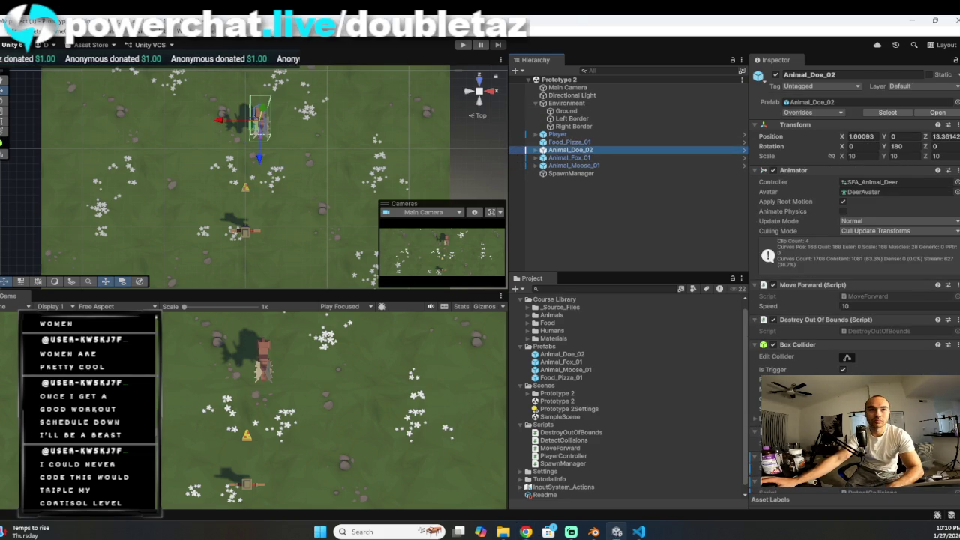
pyautogui.click(574, 143)
pyautogui.click(575, 165)
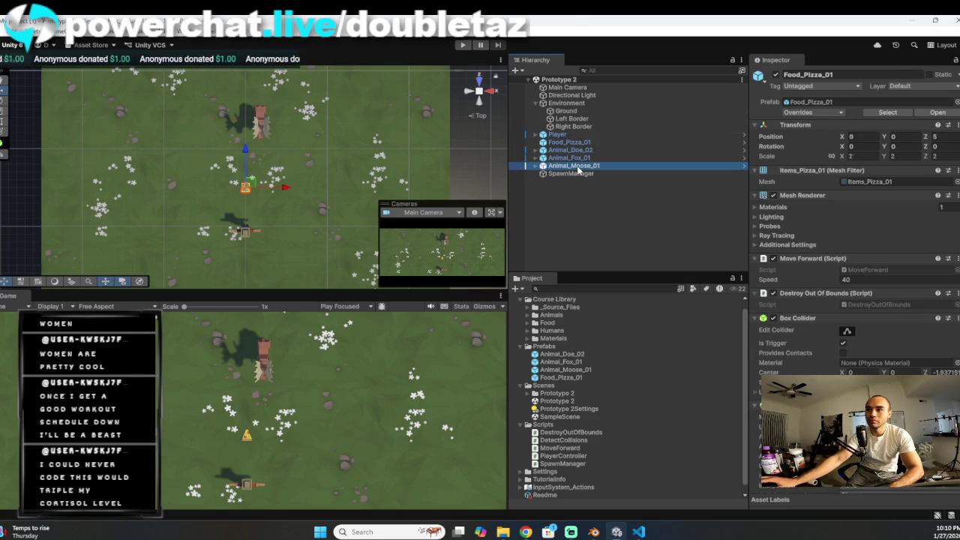
pyautogui.click(574, 142)
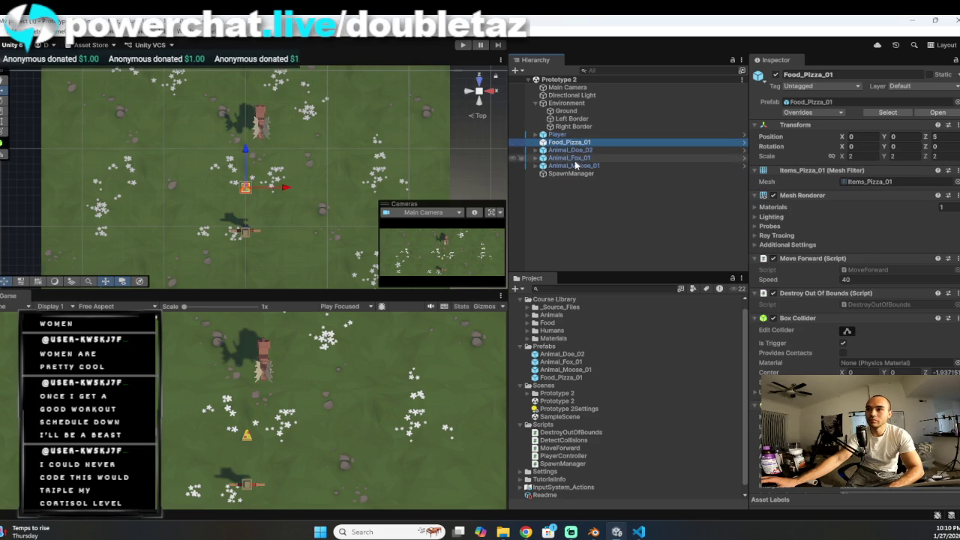
pyautogui.keyDown('shift'); pyautogui.click(575, 165); pyautogui.keyUp('shift')
pyautogui.press('Delete')
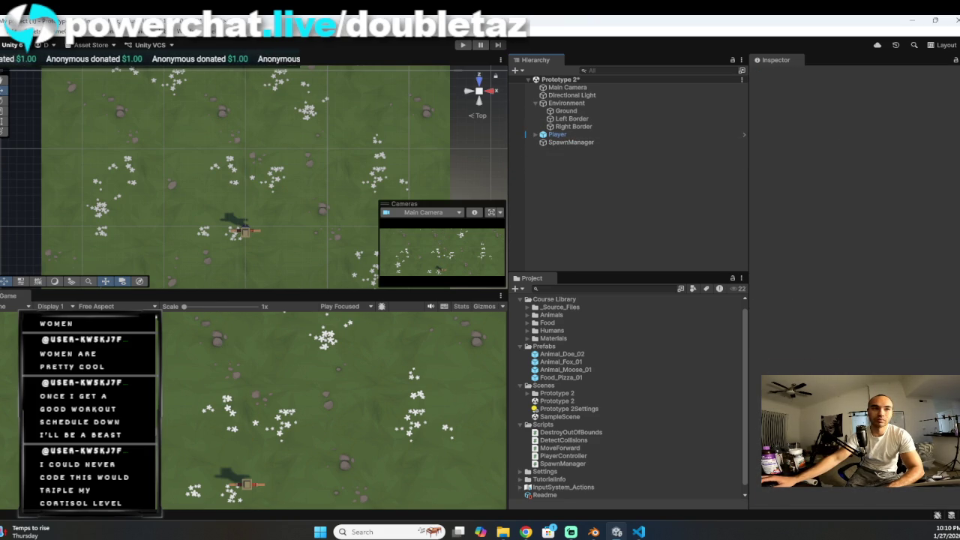
# Step: Save the scene and select the DestroyOutOfBounds script in the Project panel
pyautogui.click(9, 29)
pyautogui.click(12, 79)
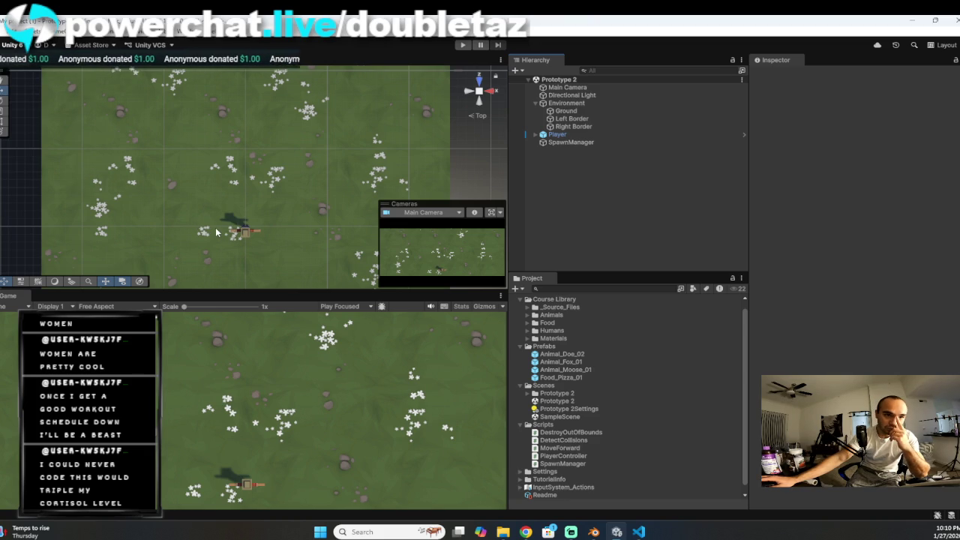
pyautogui.click(563, 432)
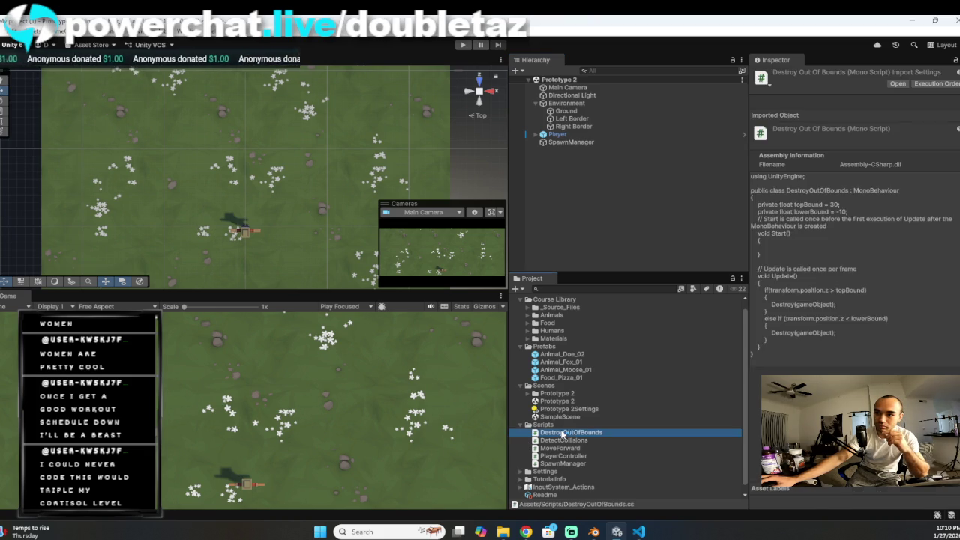
# Step: Open DestroyOutOfBounds in the code editor and place the caret inside the lowerBound branch
pyautogui.doubleClick(563, 432)
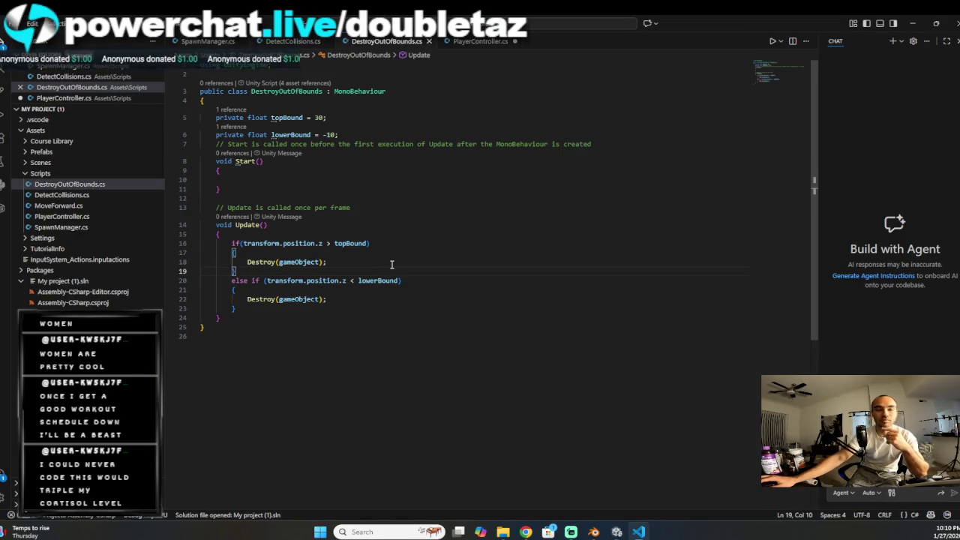
pyautogui.press('Up')
pyautogui.press('Up')
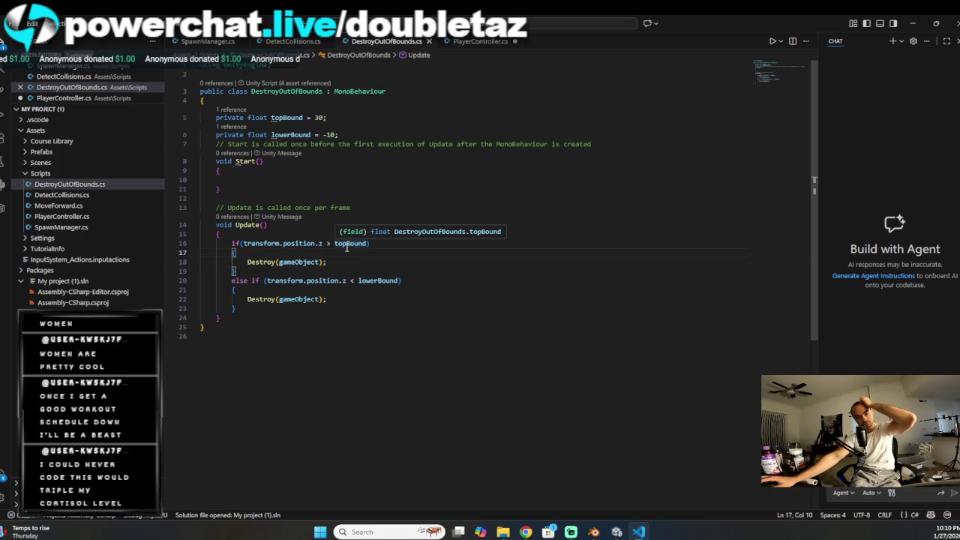
pyautogui.click(337, 261)
pyautogui.press('End')
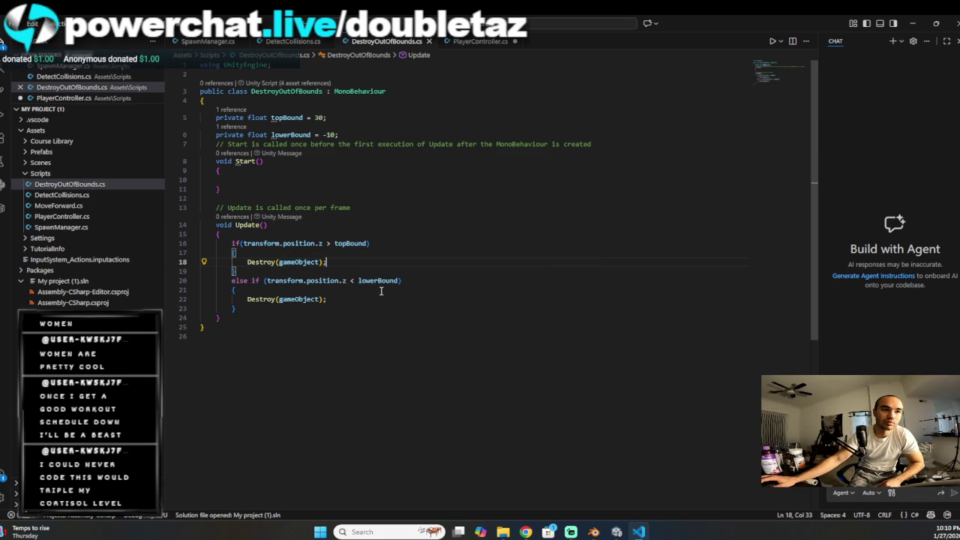
pyautogui.press('Down')
pyautogui.press('Down')
pyautogui.press('Down')
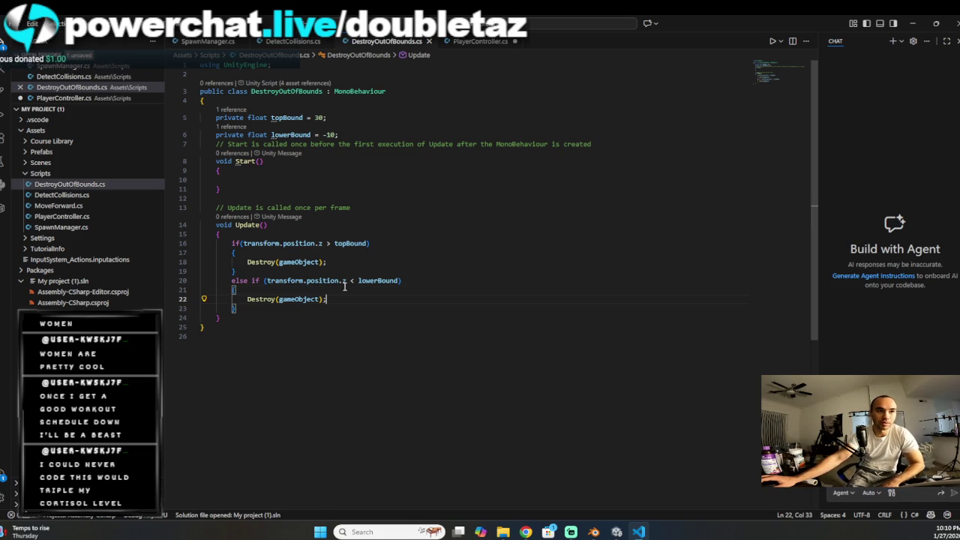
pyautogui.click(327, 281)
pyautogui.click(314, 288)
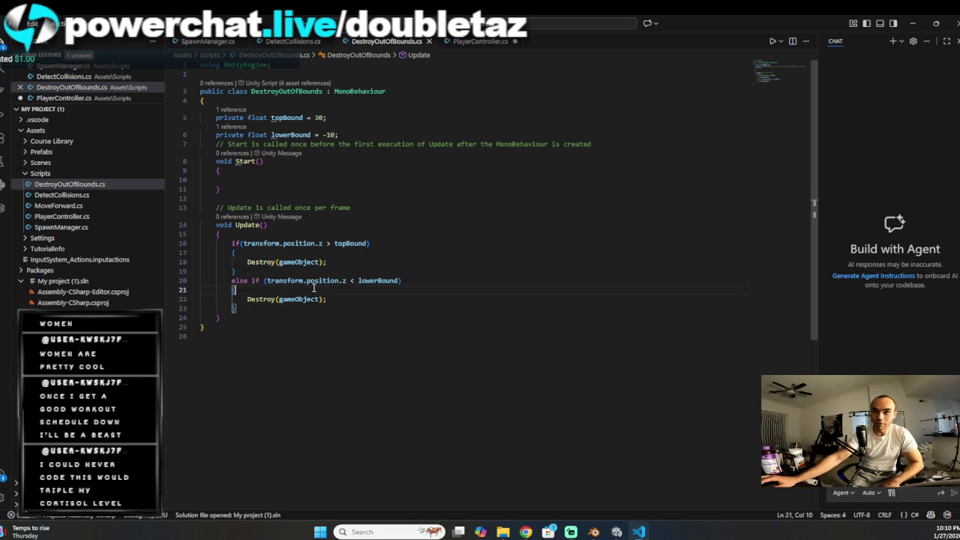
# Step: Add a Debug.Log Game Over message line above Destroy in the lowerBound branch
pyautogui.press('Return')
pyautogui.write('d')
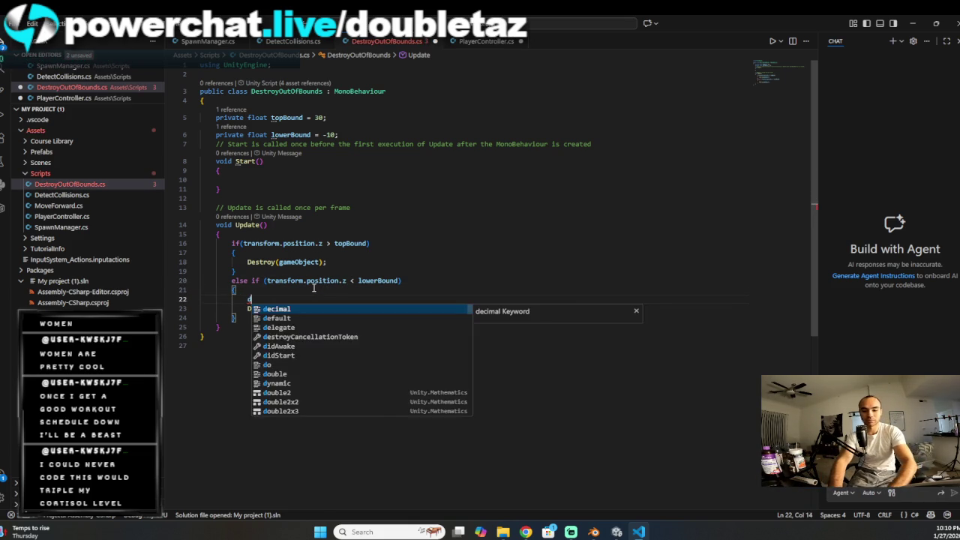
pyautogui.write('ebug.LO')
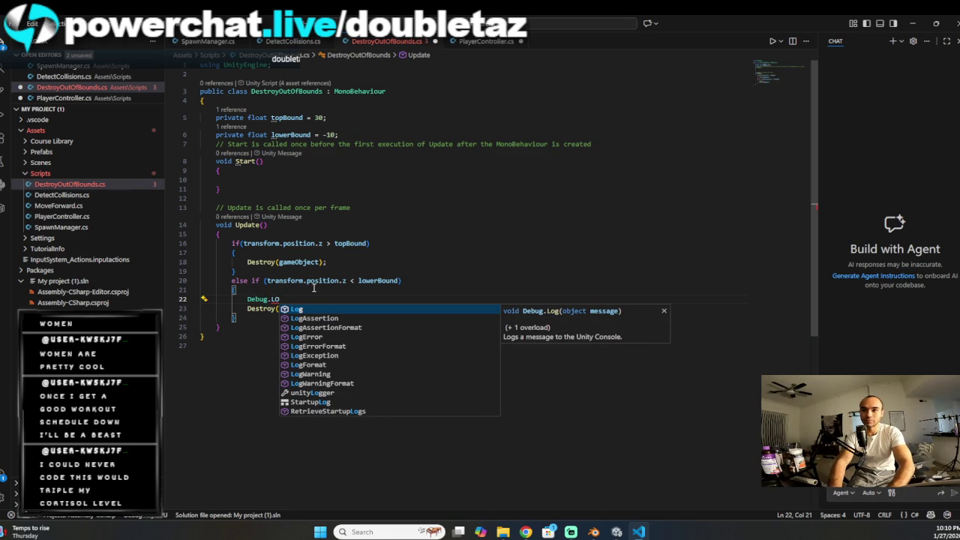
pyautogui.press('Tab')
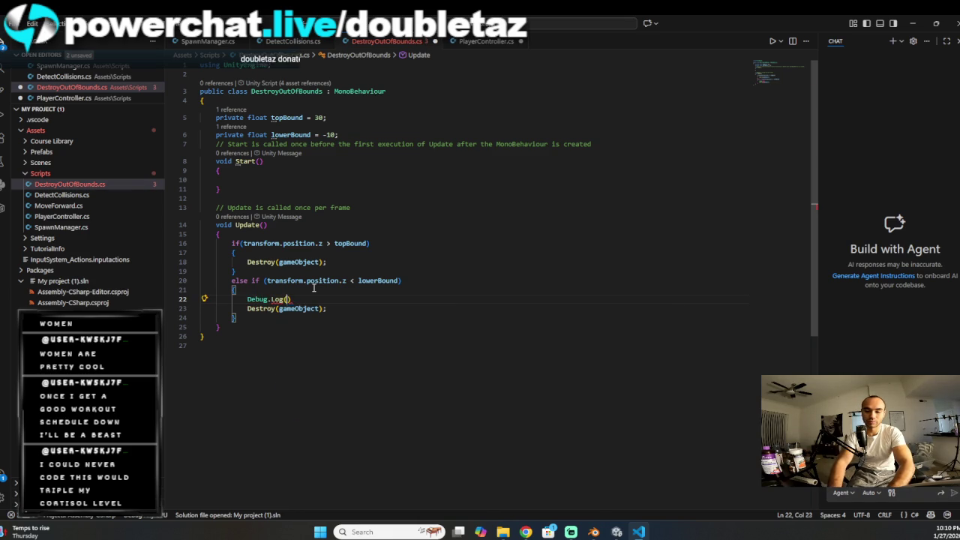
pyautogui.write('("ga')
pyautogui.press('BackSpace')
pyautogui.press('BackSpace')
pyautogui.write('Gae')
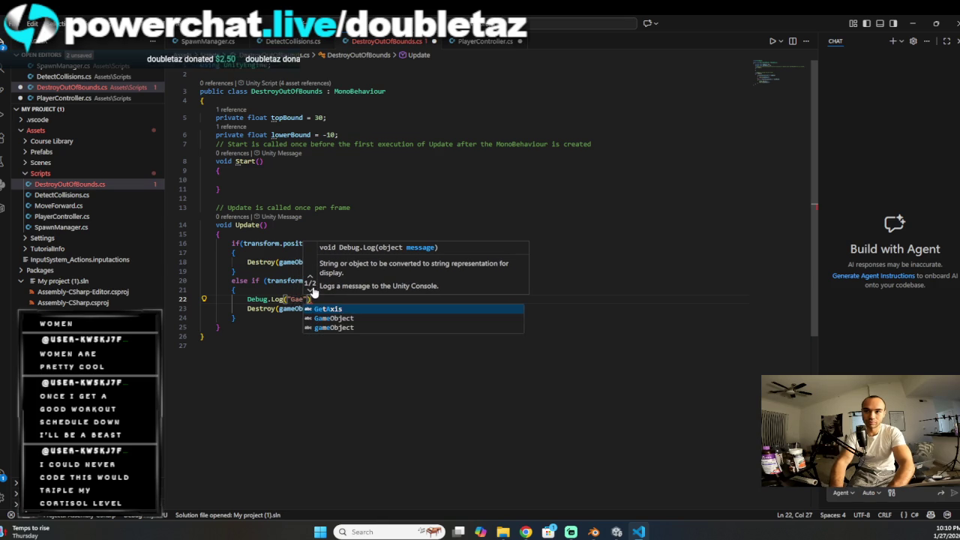
pyautogui.press('BackSpace')
pyautogui.write('me Over Faggot!!!')
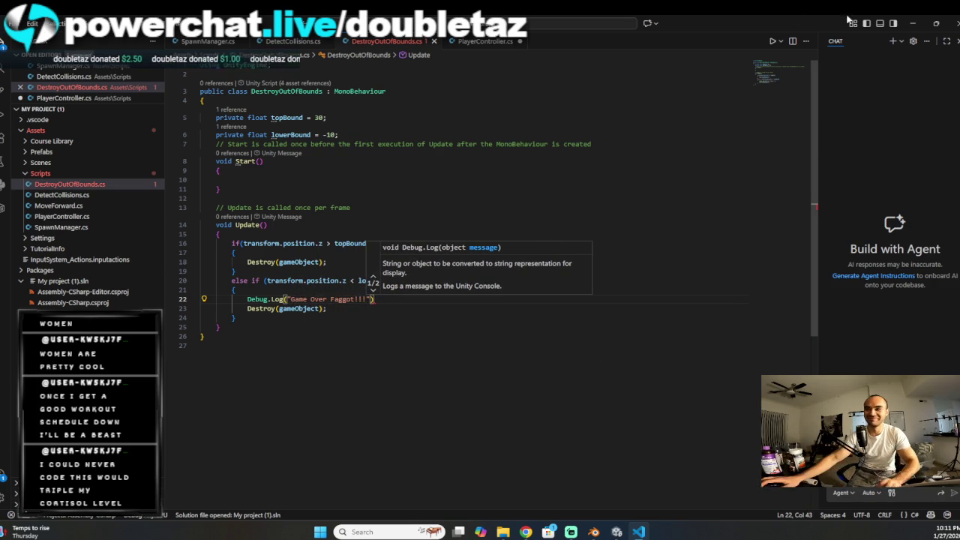
pyautogui.hotkey('alt', 'Tab')
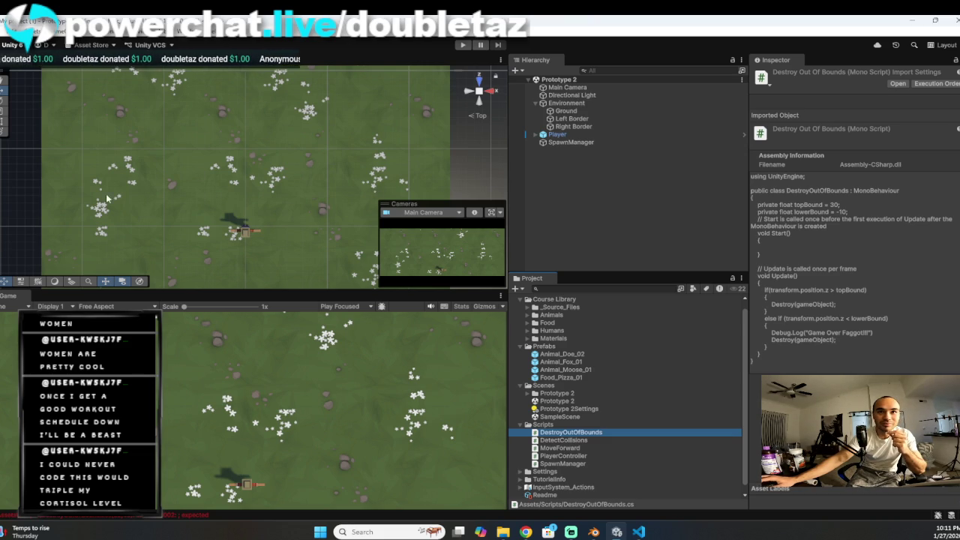
# Step: Change the log message's last word to 'Loser', save the script, and minimize the editor
pyautogui.hotkey('alt', 'Tab')
pyautogui.click(638, 532)
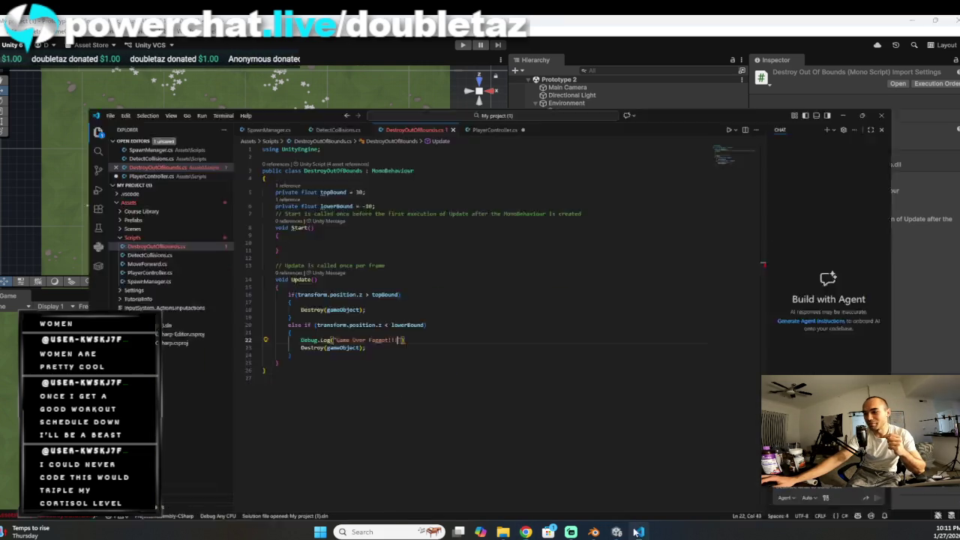
pyautogui.click(355, 299)
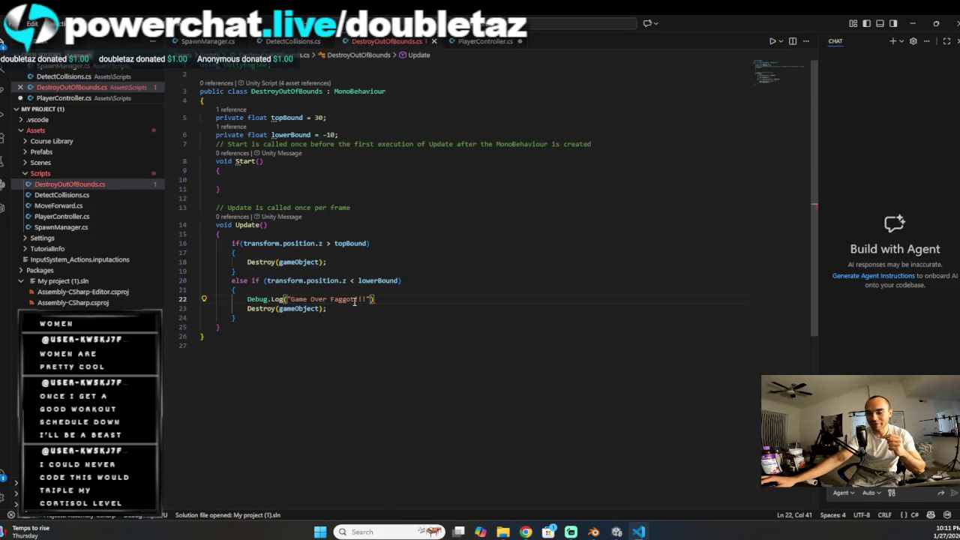
pyautogui.press('BackSpace')
pyautogui.press('BackSpace')
pyautogui.press('BackSpace')
pyautogui.write('Loser')
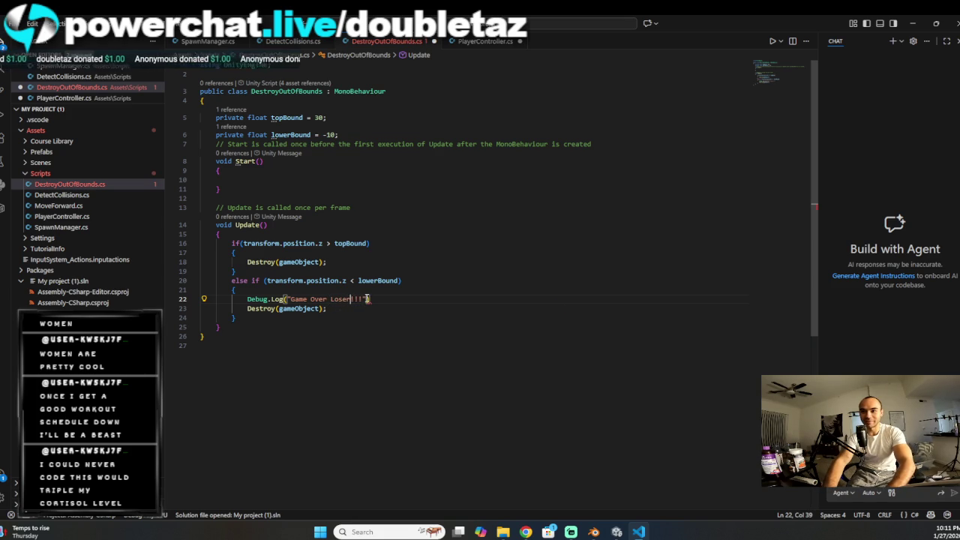
pyautogui.hotkey('ctrl', 's')
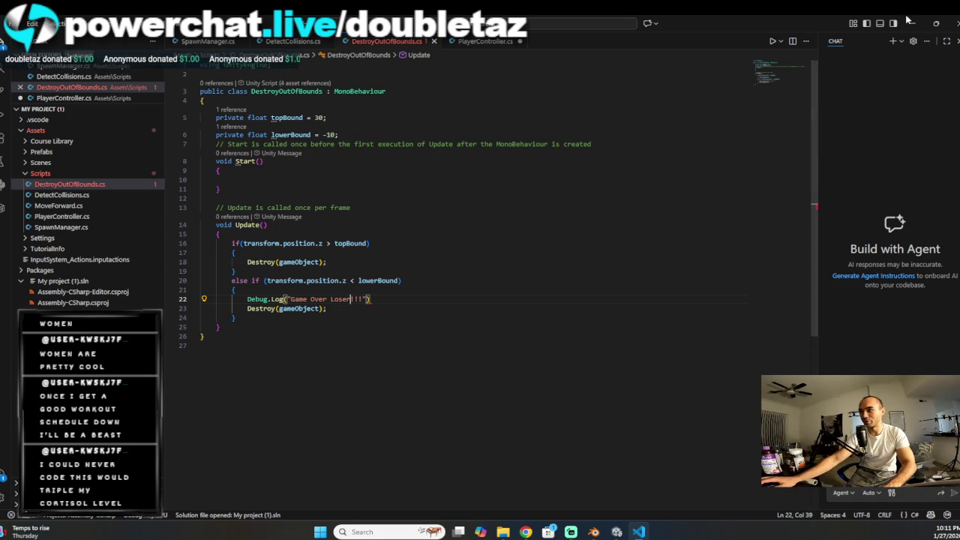
pyautogui.click(911, 26)
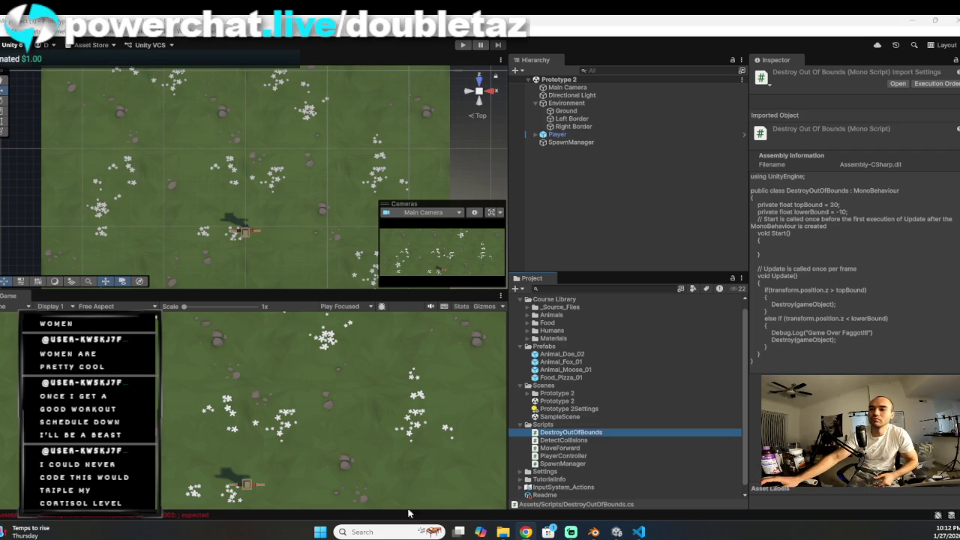
# Step: Bring DestroyOutOfBounds back up and check the '; expected' error on the Destroy line
pyautogui.click(638, 531)
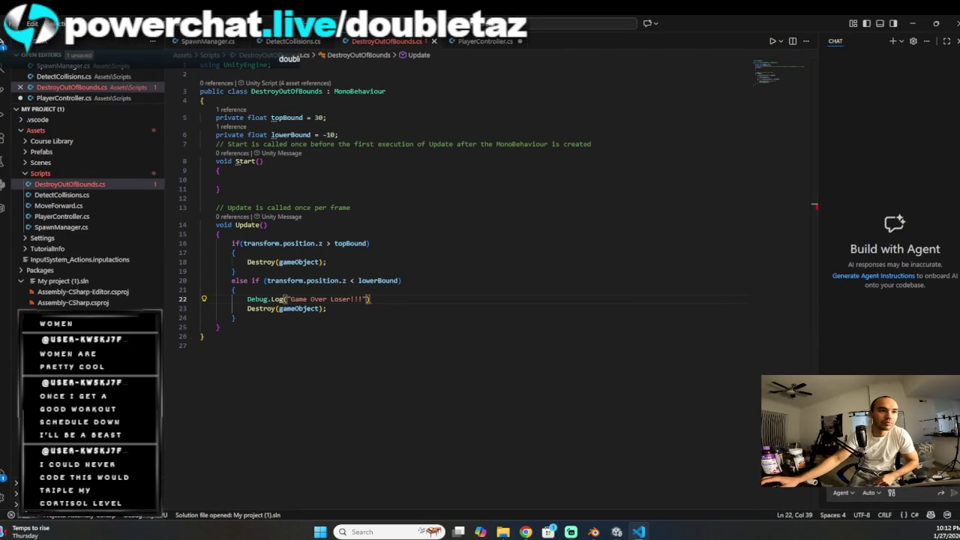
pyautogui.click(287, 233)
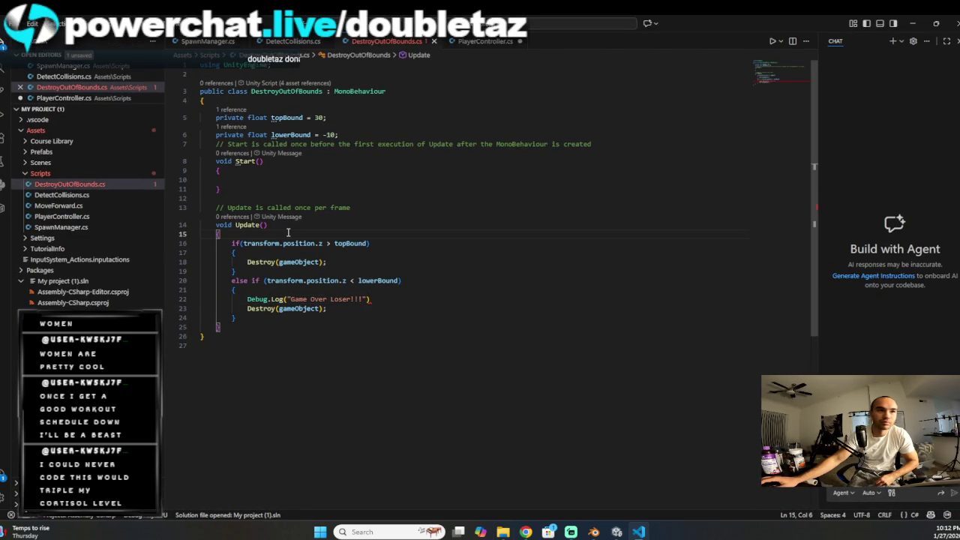
pyautogui.press('Return')
pyautogui.write('//')
pyautogui.press('BackSpace')
pyautogui.press('BackSpace')
pyautogui.press('BackSpace')
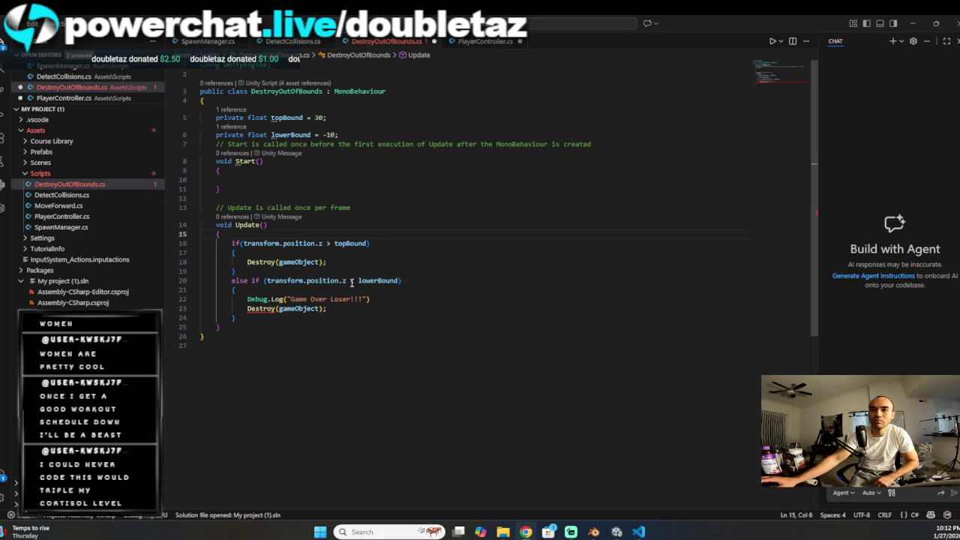
pyautogui.click(274, 309)
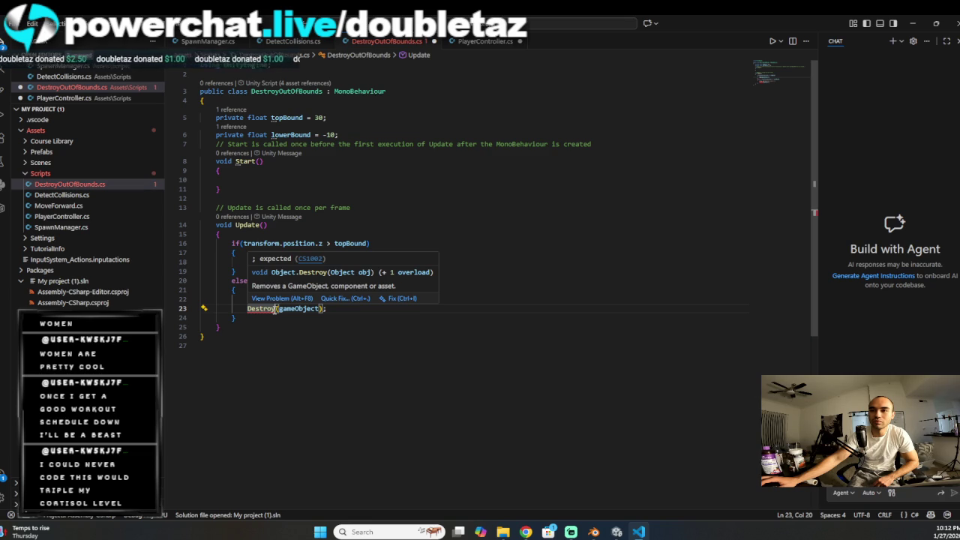
# Step: Add the missing semicolon after Debug.Log("Game Over Loser!!!") and save the script
pyautogui.click(352, 311)
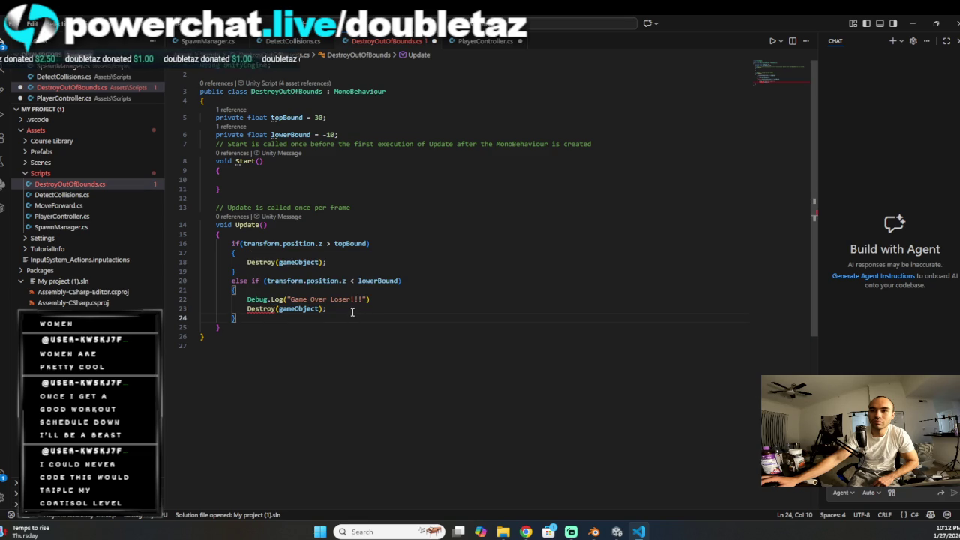
pyautogui.click(259, 309)
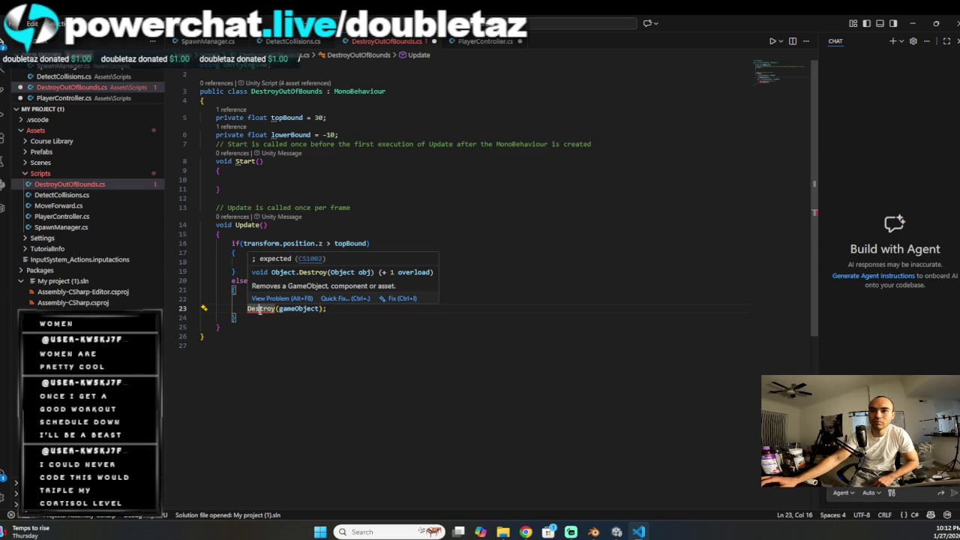
pyautogui.click(337, 317)
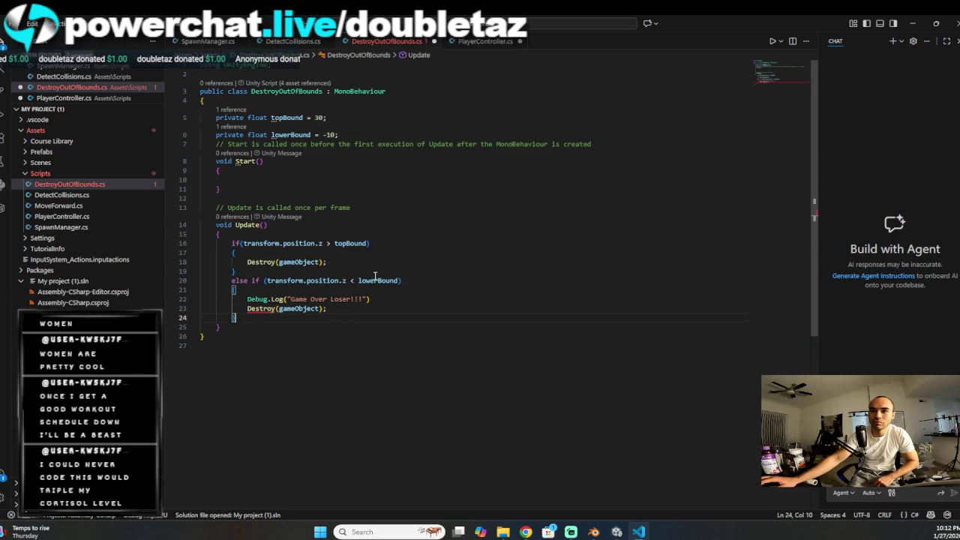
pyautogui.click(370, 298)
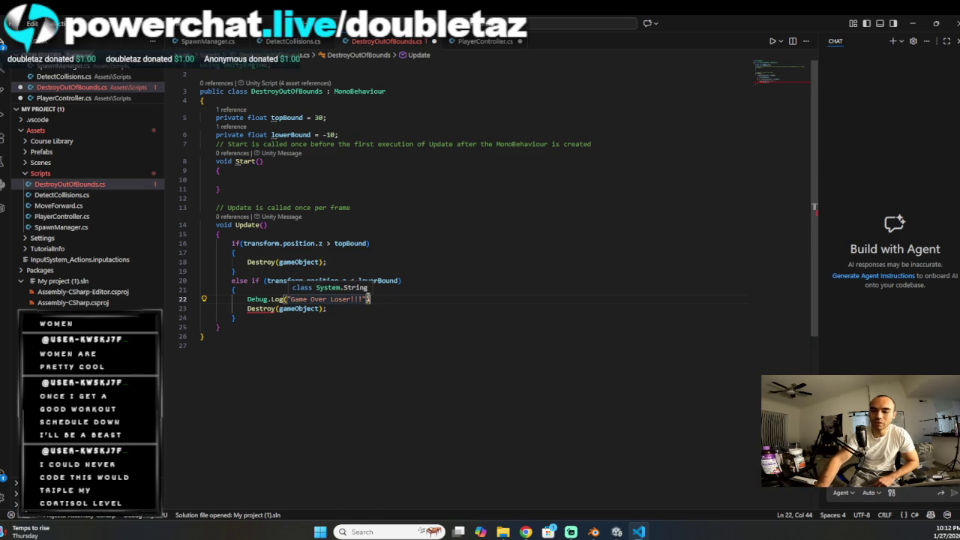
pyautogui.write(';')
pyautogui.hotkey('ctrl', 's')
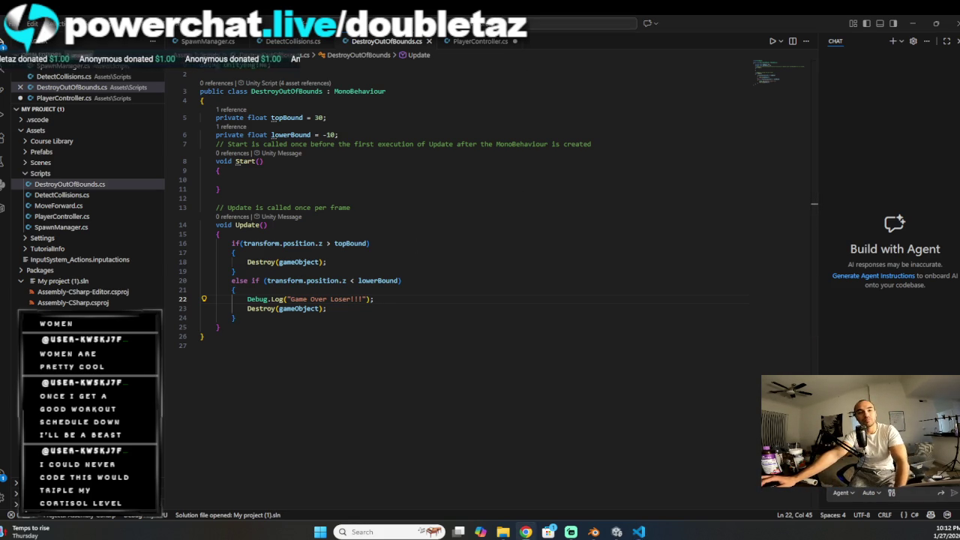
# Step: Restore Update's opening brace and insert a blank line above the first if statement
pyautogui.moveTo(274, 225); pyautogui.dragTo(282, 234)
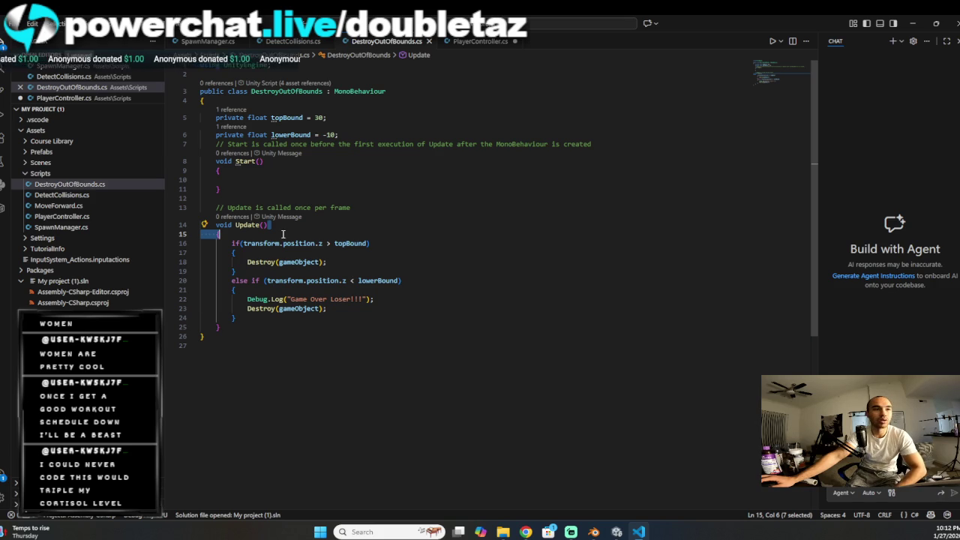
pyautogui.press('Return')
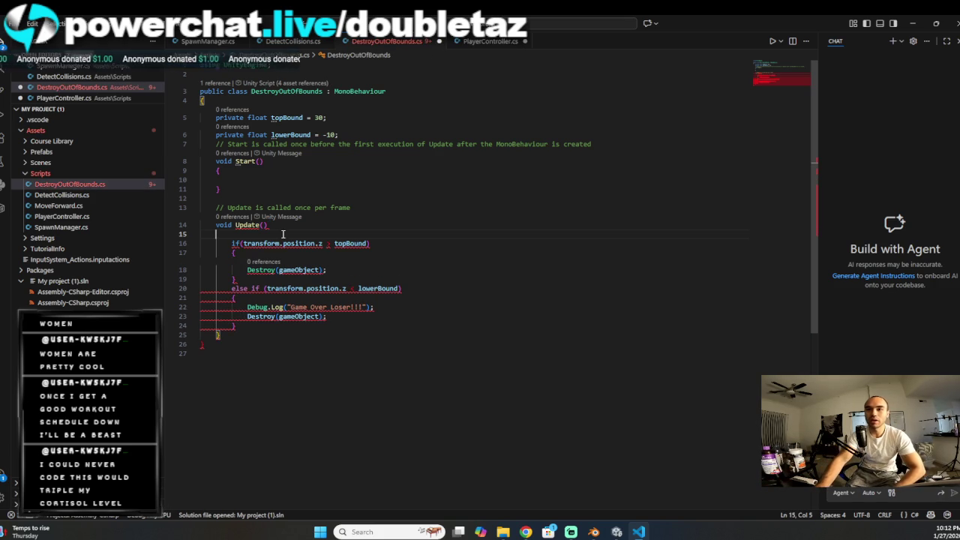
pyautogui.write('{')
pyautogui.hotkey('ctrl', 's')
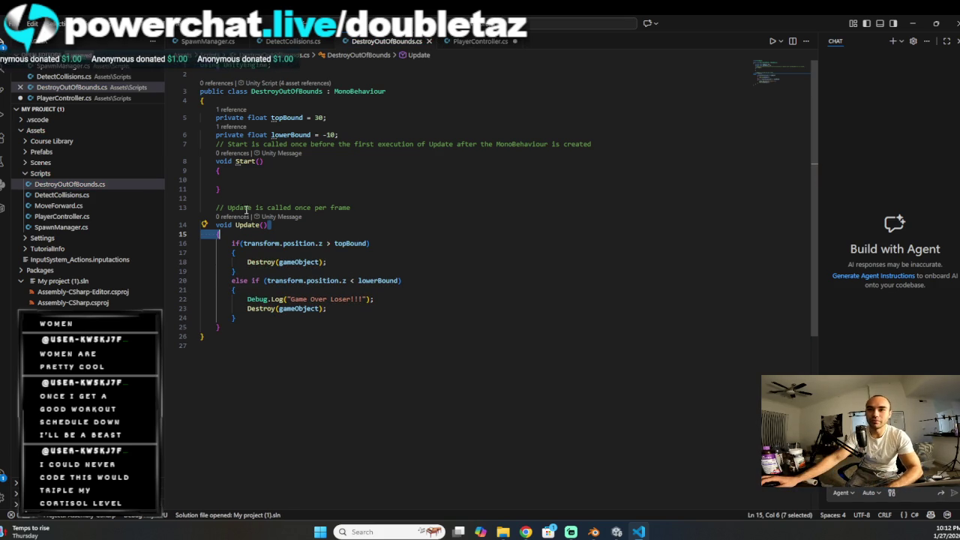
pyautogui.click(229, 243)
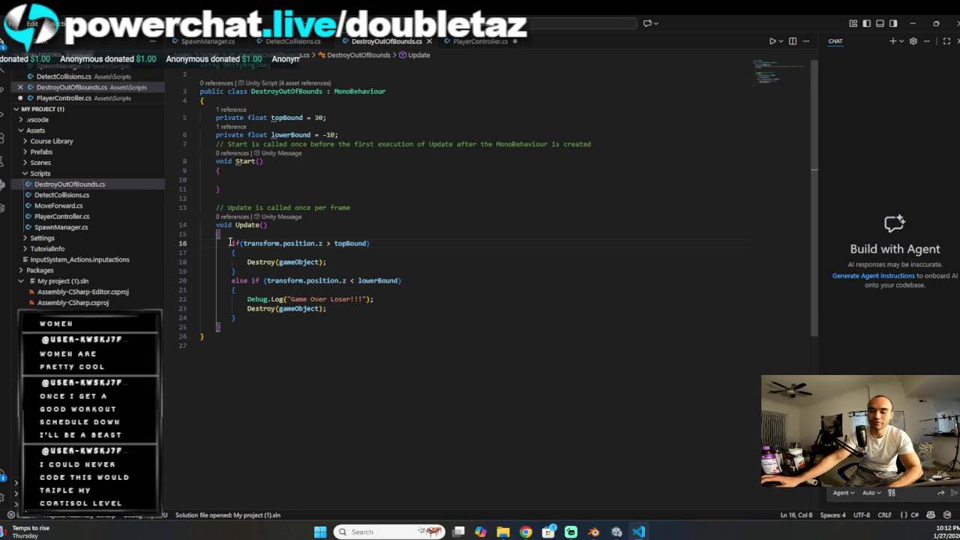
pyautogui.press('Return')
pyautogui.click(231, 240)
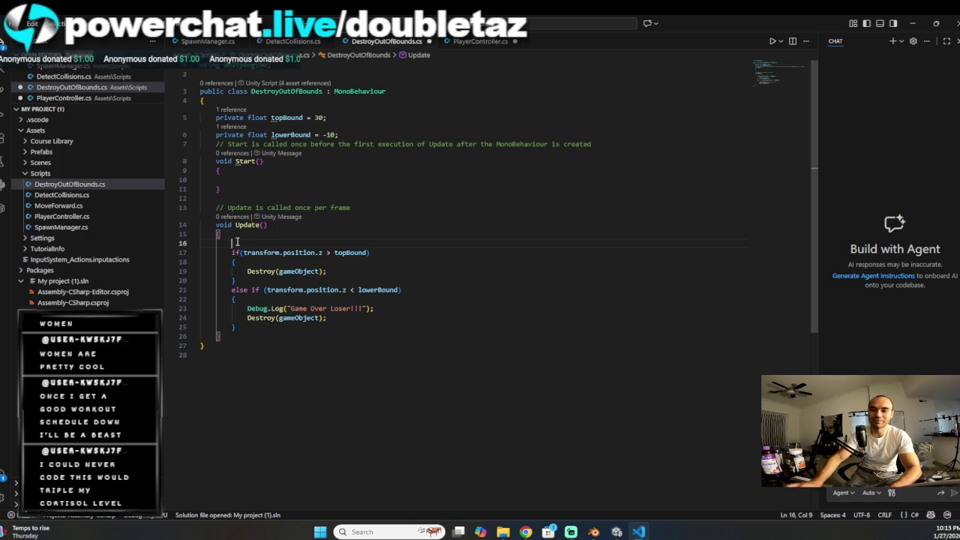
# Step: Write the comment about removing objects past the player's view, then save DestroyOutOfBounds.cs
pyautogui.write('// If ')
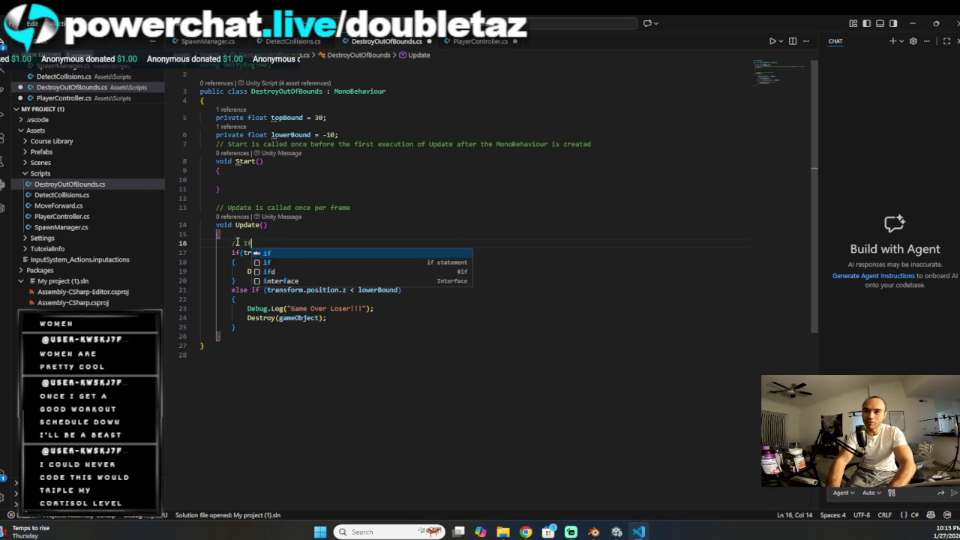
pyautogui.write('an object ')
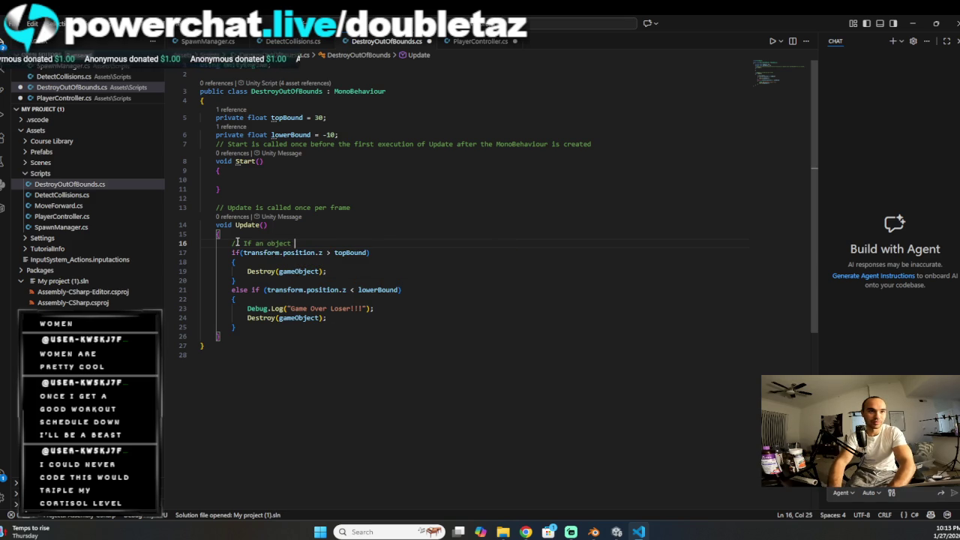
pyautogui.write('goes ')
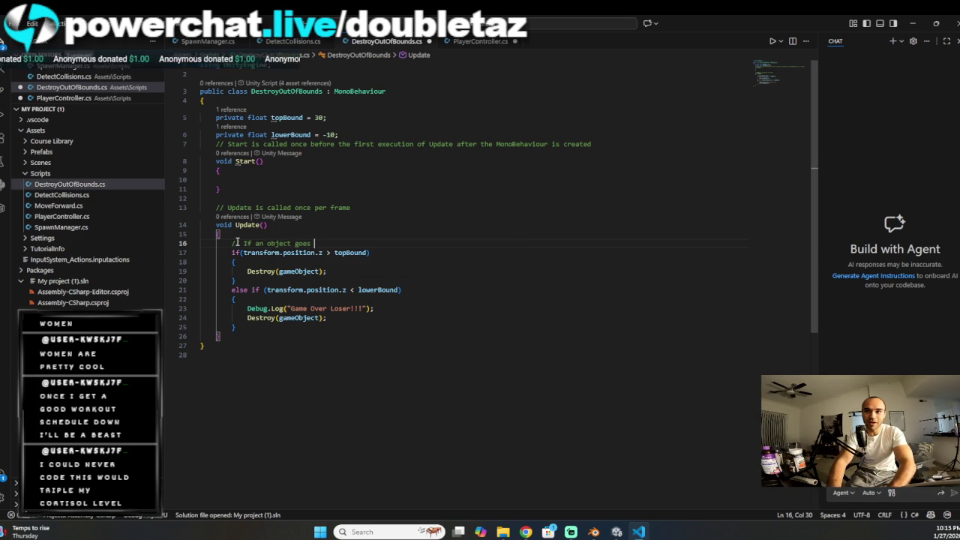
pyautogui.write('past ')
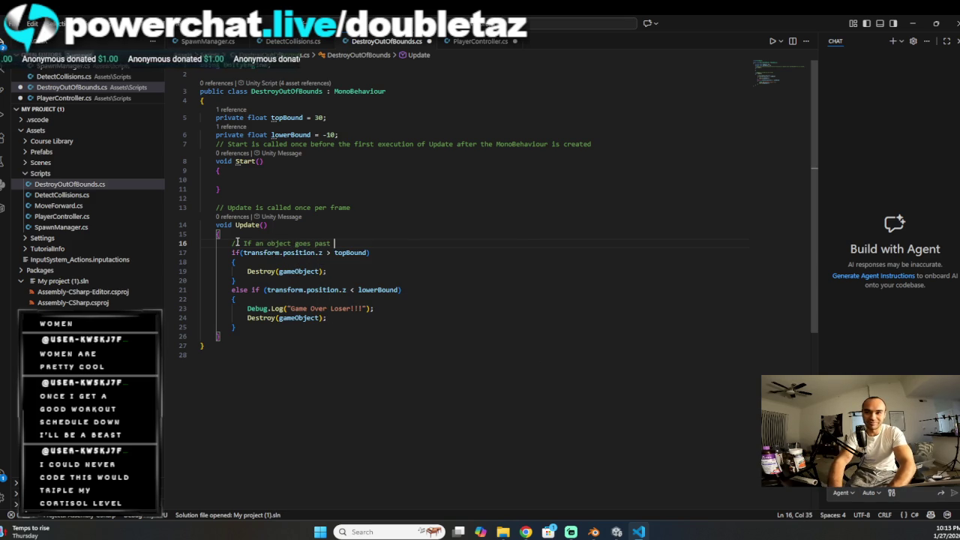
pyautogui.write('the p')
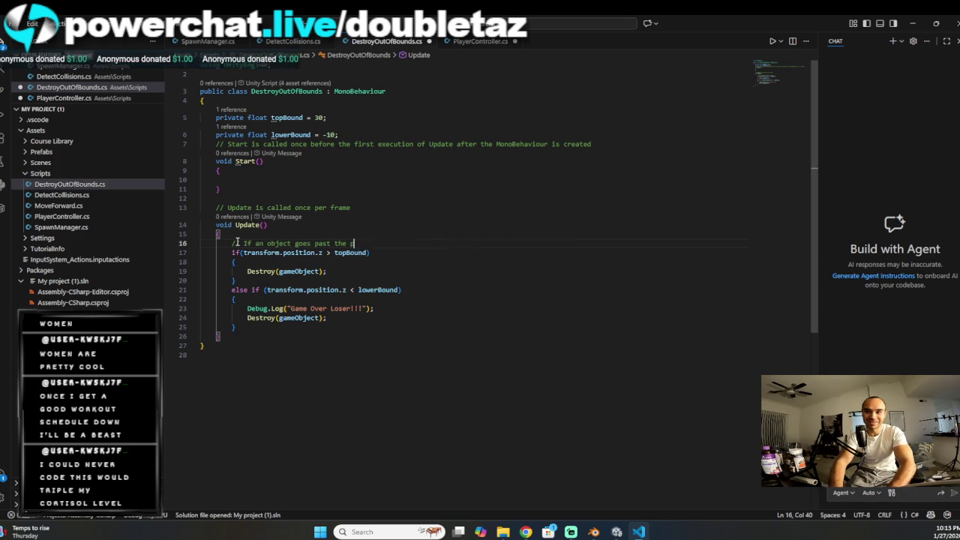
pyautogui.write('layers ')
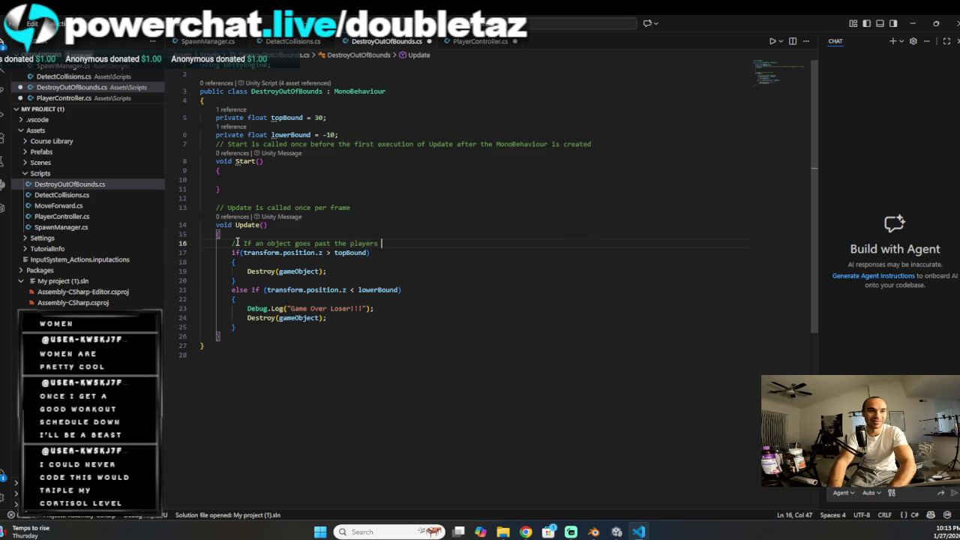
pyautogui.write('view ')
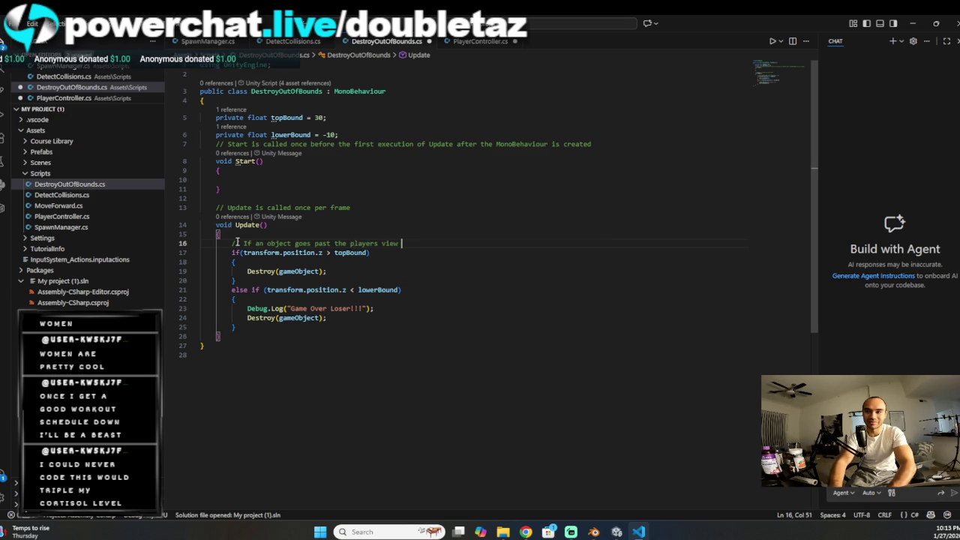
pyautogui.write('in the ')
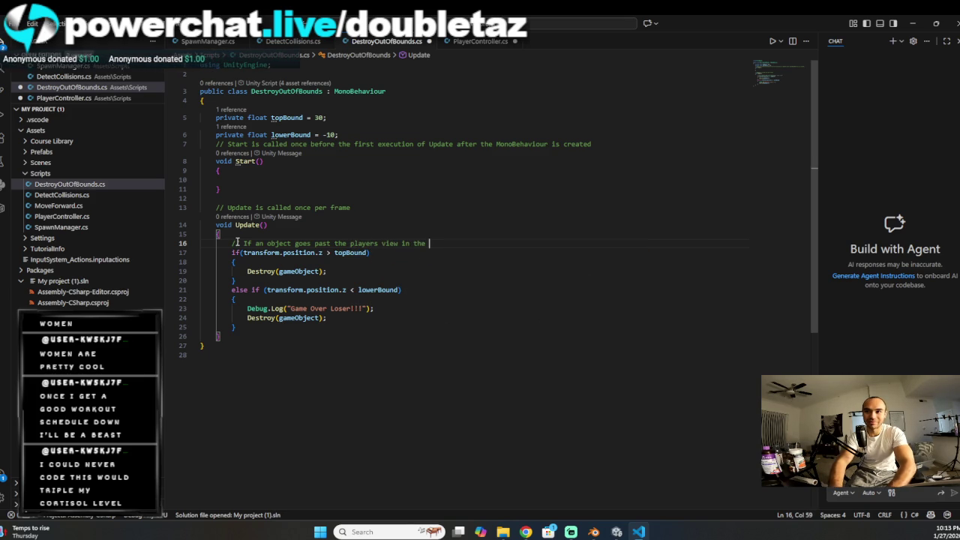
pyautogui.write('game.')
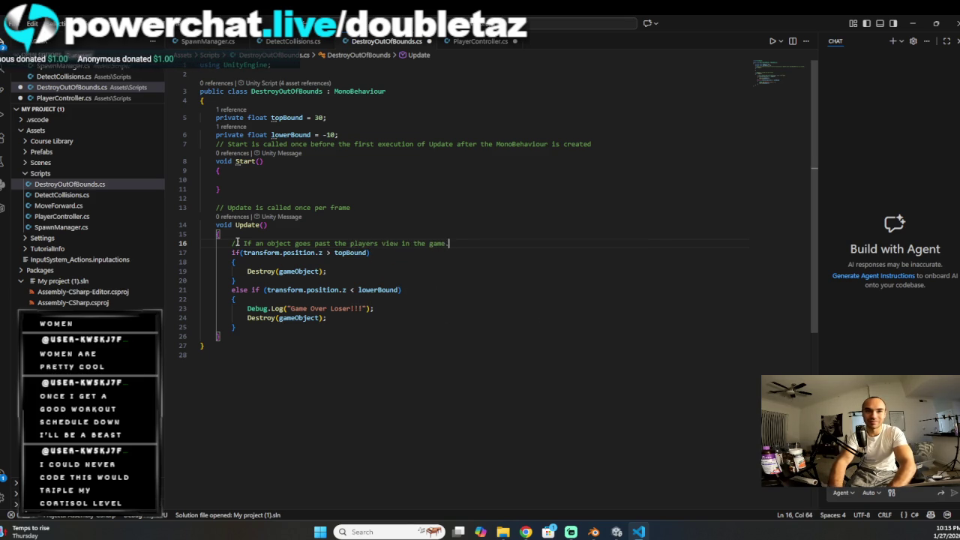
pyautogui.write(', ')
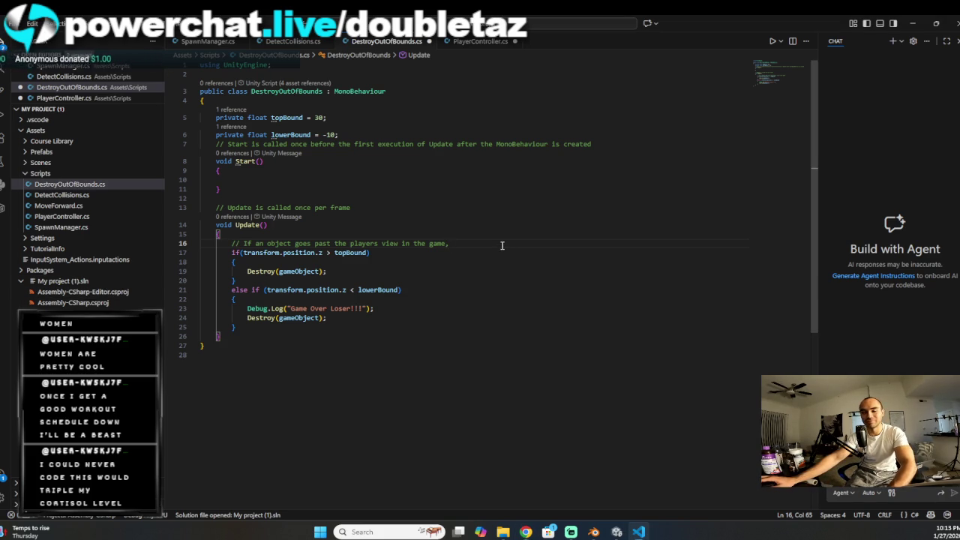
pyautogui.write('renive===')
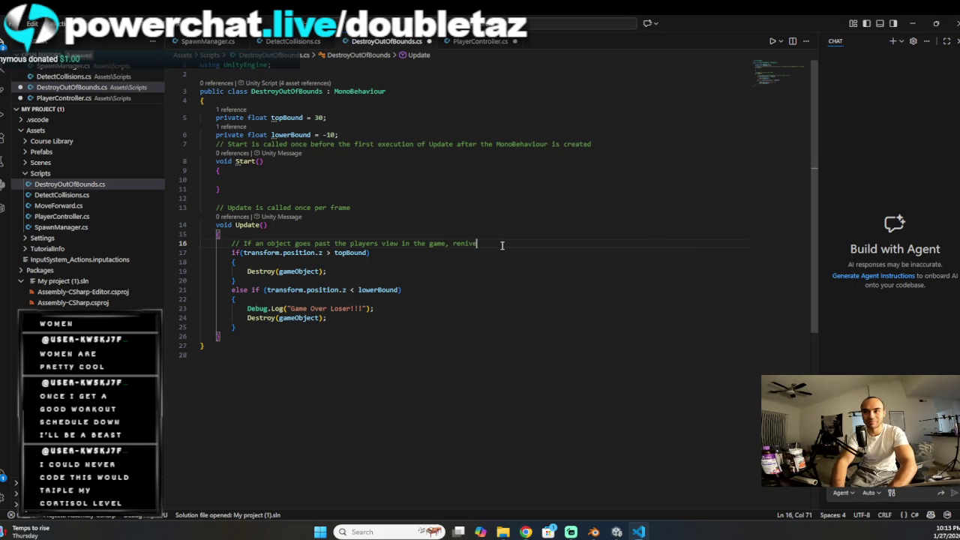
pyautogui.press('BackSpace')
pyautogui.press('BackSpace')
pyautogui.press('BackSpace')
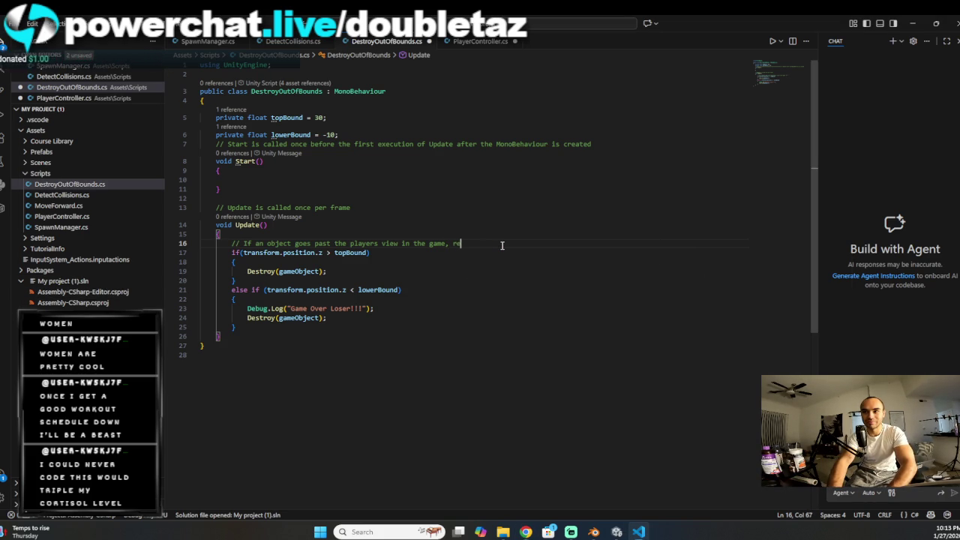
pyautogui.write('move that ')
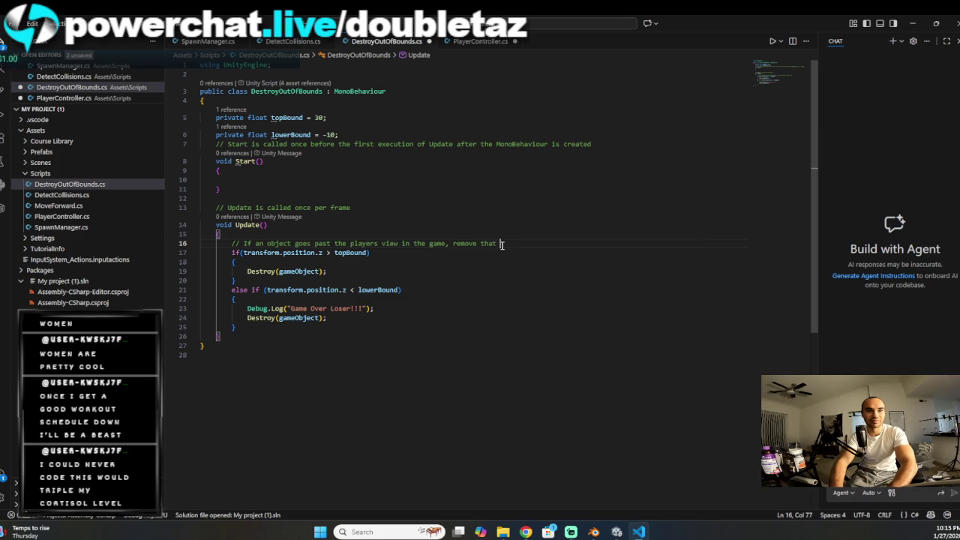
pyautogui.write('object.')
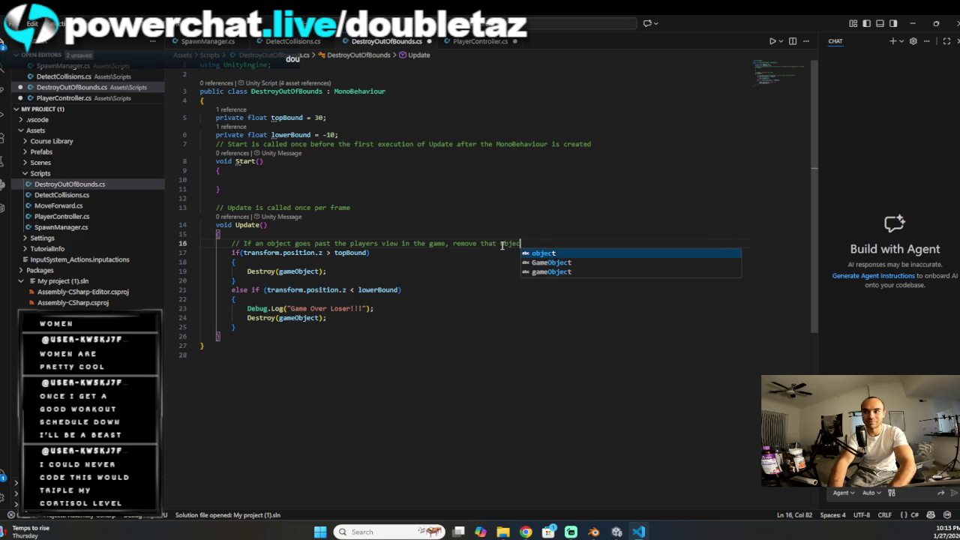
pyautogui.press('BackSpace')
pyautogui.press('BackSpace')
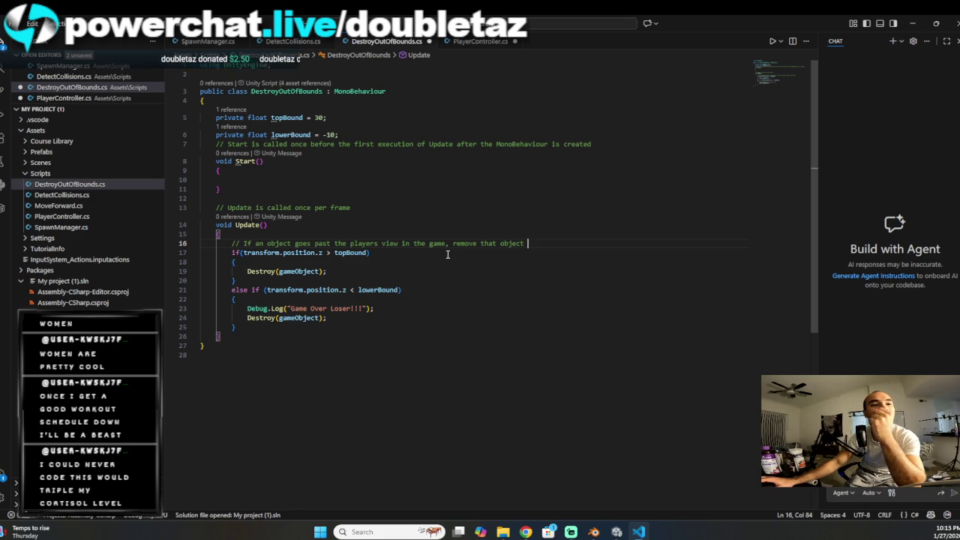
pyautogui.click(466, 41)
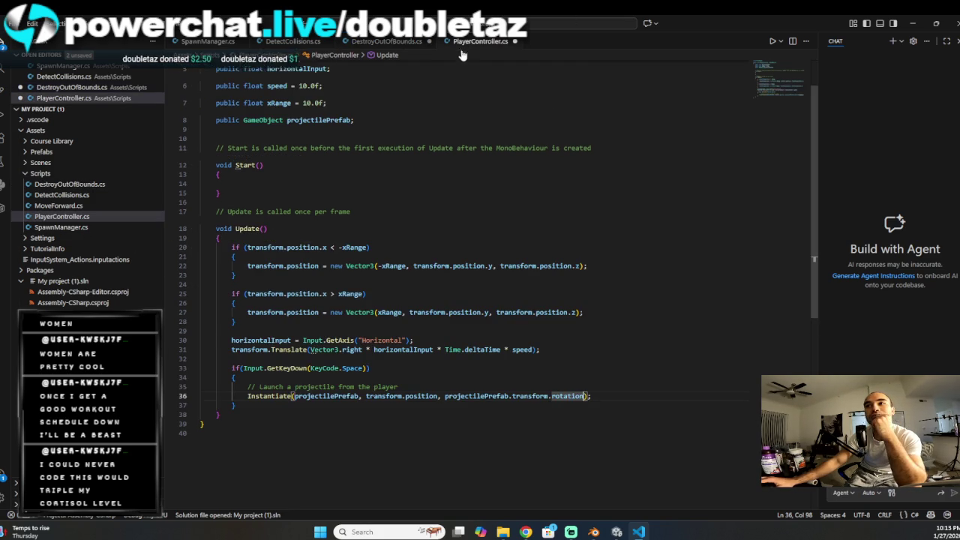
pyautogui.click(375, 45)
pyautogui.click(13, 26)
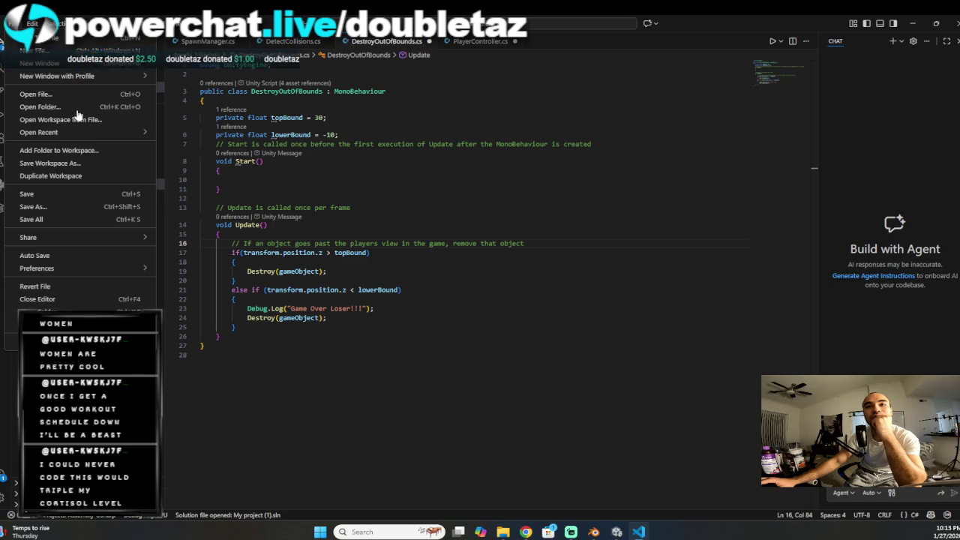
pyautogui.click(60, 194)
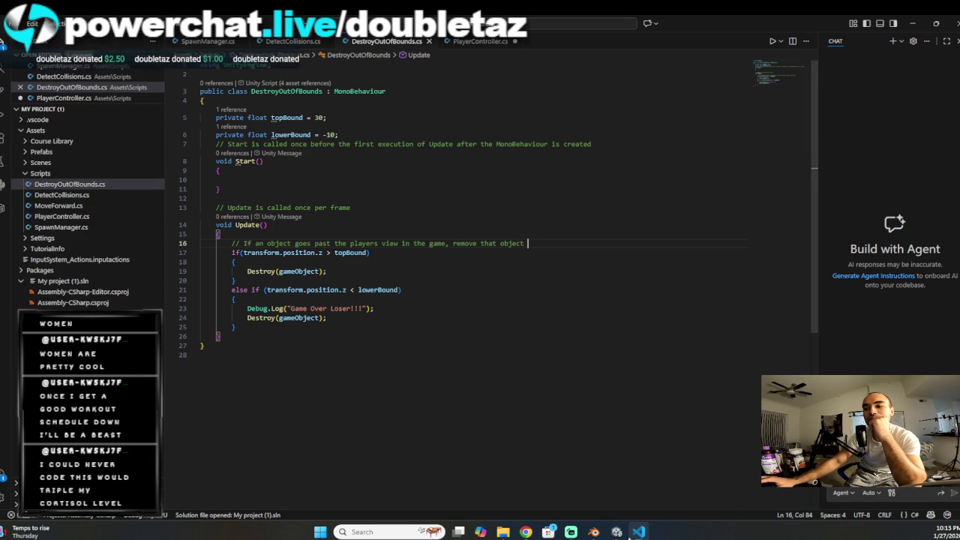
pyautogui.click(617, 532)
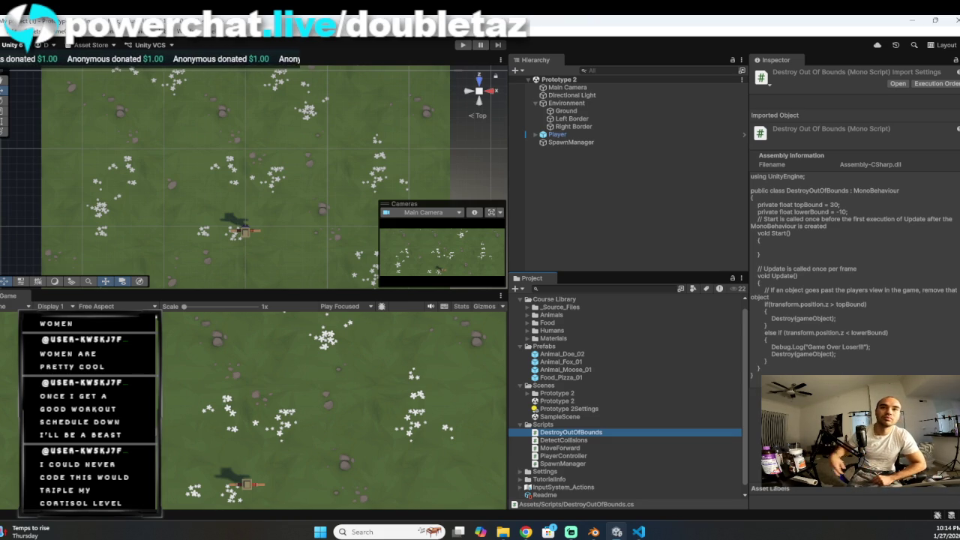
# Step: Open the Edit menu once the updated script has reloaded
pyautogui.click(28, 27)
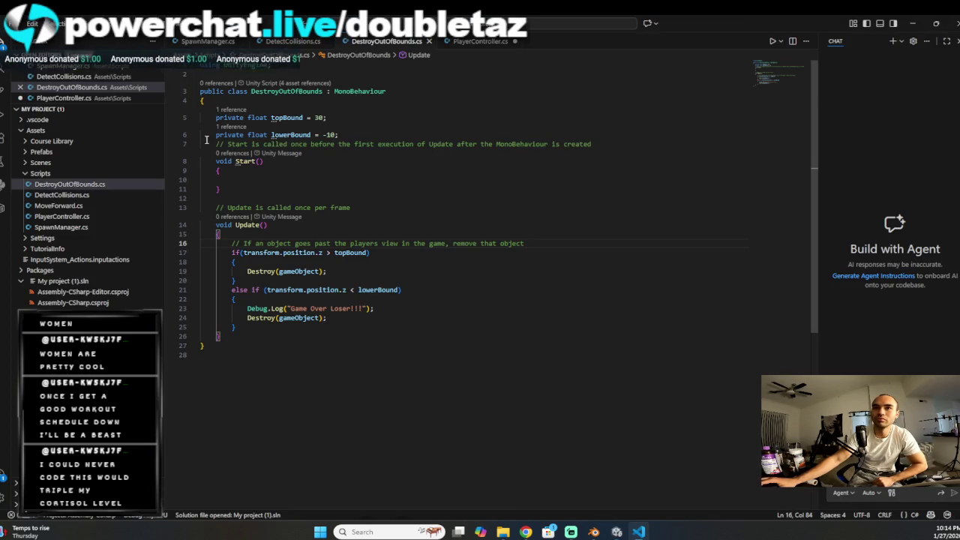
# Step: Browse the Edit menu, then switch to the PlayerController.cs tab
pyautogui.click(32, 23)
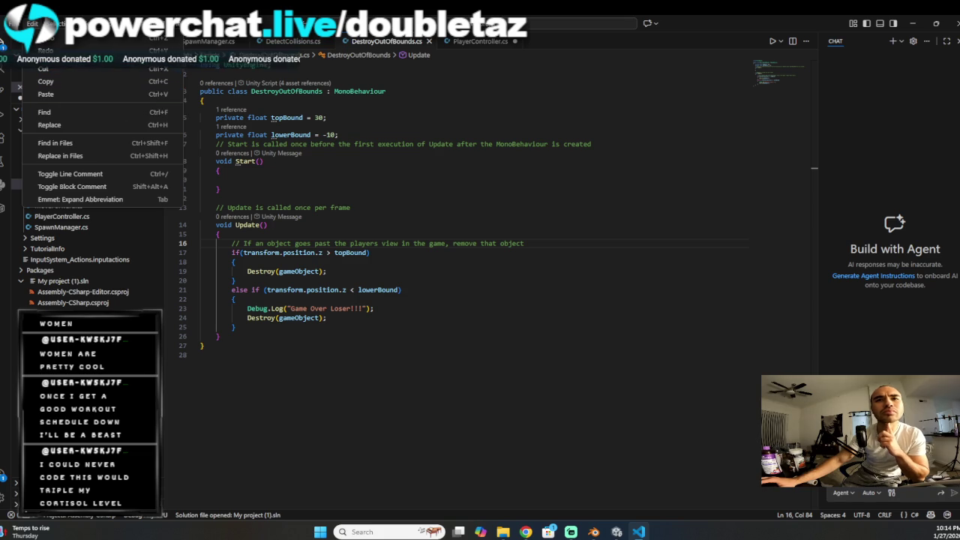
pyautogui.press('Escape')
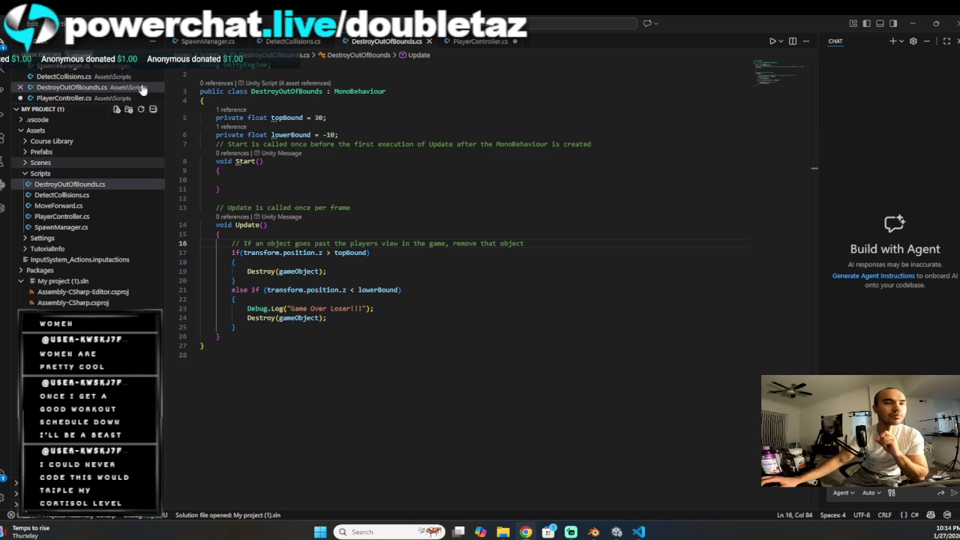
pyautogui.click(34, 25)
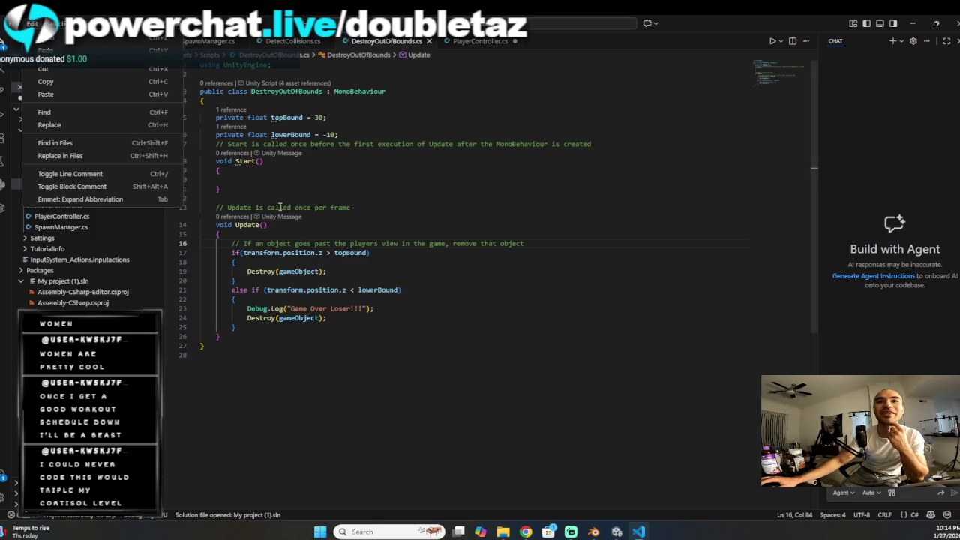
pyautogui.click(317, 252)
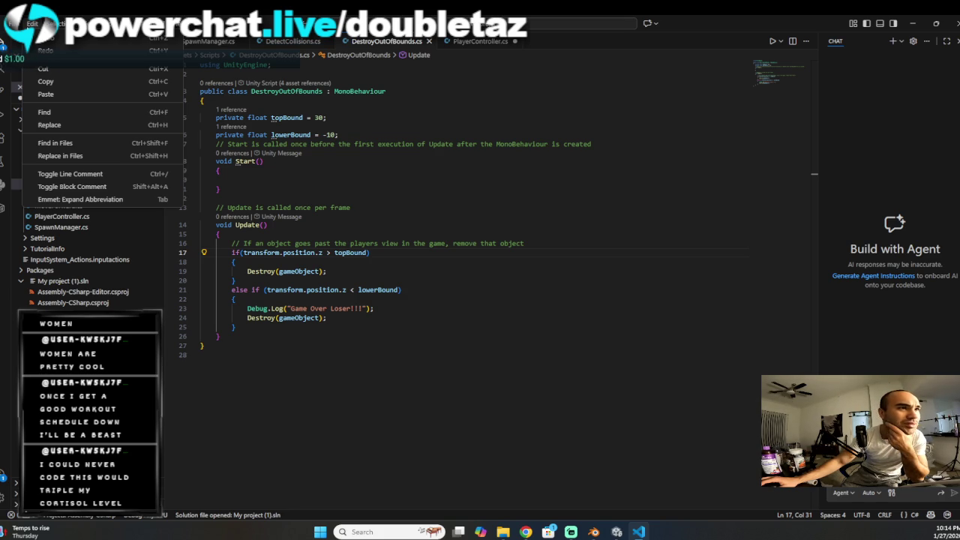
pyautogui.moveTo(14, 23)
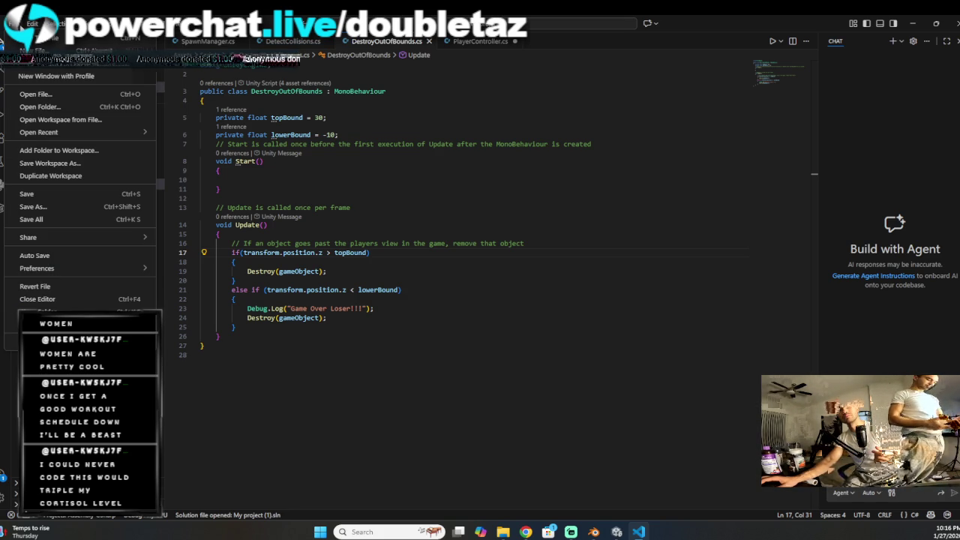
pyautogui.click(479, 41)
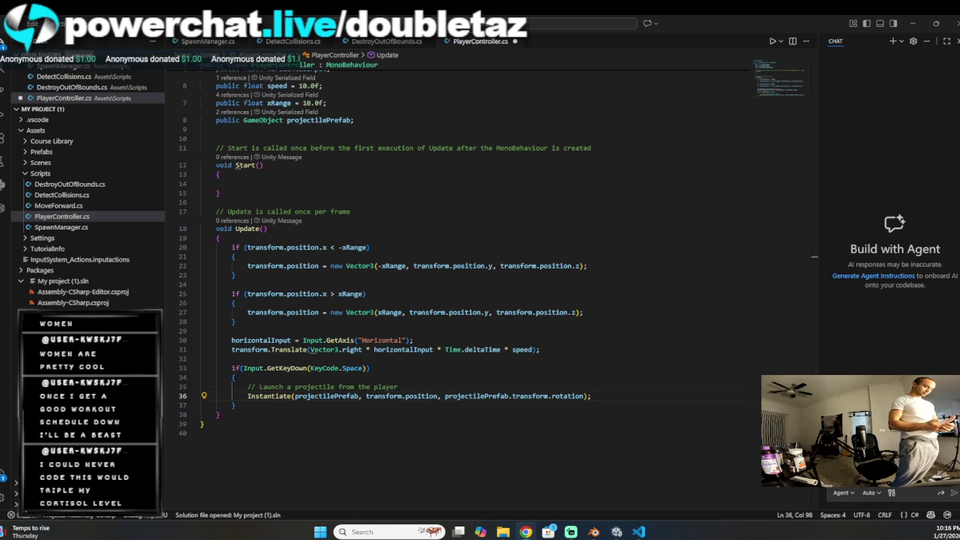